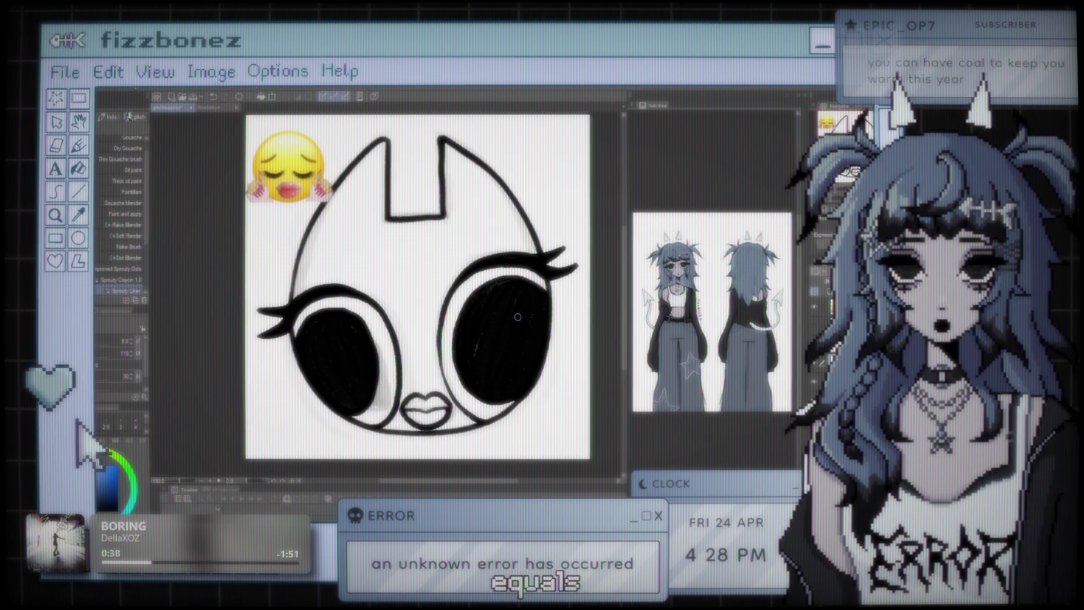
Step: Zoom in and out on the cat face to inspect the drawing
{"action": "scroll", "coordinate": [518, 317], "scroll_direction": "down", "scroll_amount": 2}
{"action": "scroll", "coordinate": [519, 317], "scroll_direction": "up", "scroll_amount": 2}
{"action": "scroll", "coordinate": [541, 342], "scroll_direction": "up", "scroll_amount": 1}
{"action": "scroll", "coordinate": [542, 343], "scroll_direction": "up", "scroll_amount": 1}
{"action": "scroll", "coordinate": [541, 342], "scroll_direction": "up", "scroll_amount": 1}
{"action": "scroll", "coordinate": [542, 343], "scroll_direction": "up", "scroll_amount": 1}
{"action": "scroll", "coordinate": [512, 277], "scroll_direction": "down", "scroll_amount": 1}
{"action": "scroll", "coordinate": [512, 277], "scroll_direction": "down", "scroll_amount": 1}
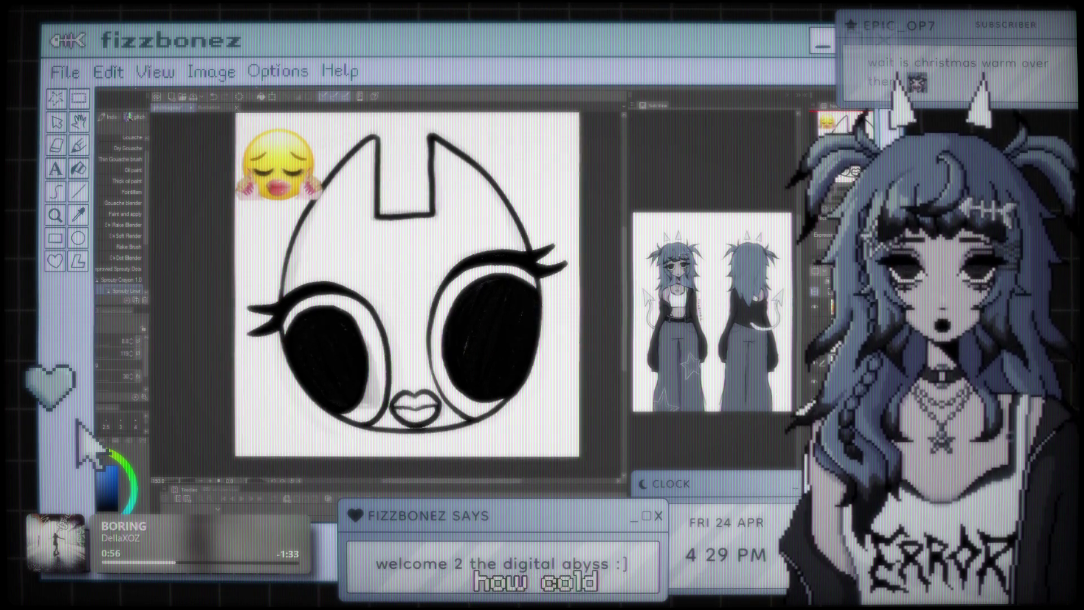
{"action": "scroll", "coordinate": [440, 211], "scroll_direction": "down", "scroll_amount": 3}
{"action": "scroll", "coordinate": [440, 210], "scroll_direction": "up", "scroll_amount": 4}
{"action": "scroll", "coordinate": [440, 210], "scroll_direction": "up", "scroll_amount": 1}
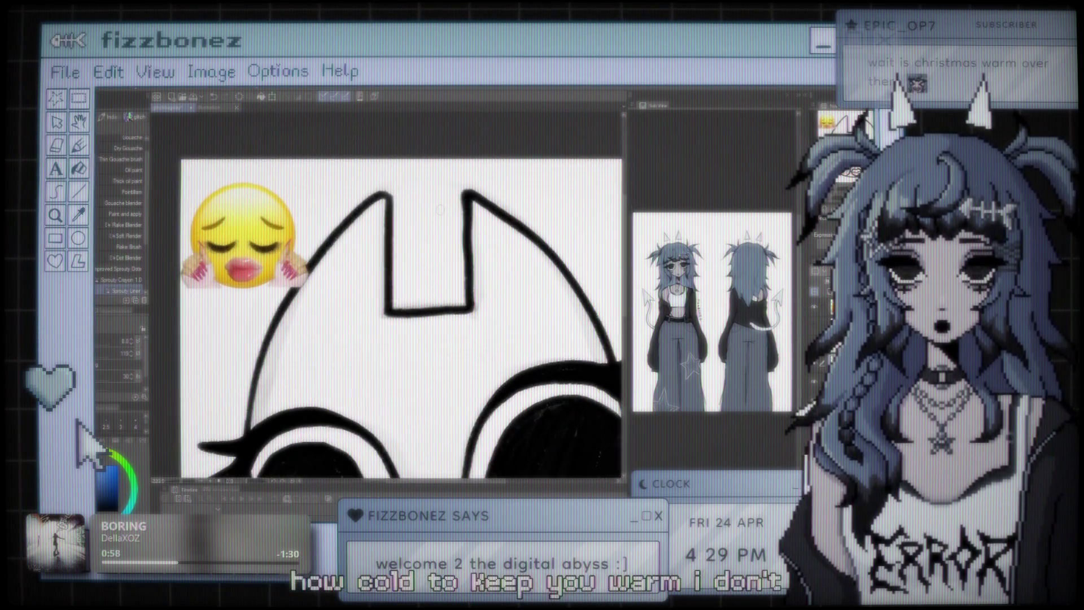
{"action": "scroll", "coordinate": [442, 215], "scroll_direction": "up", "scroll_amount": 1}
{"action": "scroll", "coordinate": [444, 218], "scroll_direction": "up", "scroll_amount": 1}
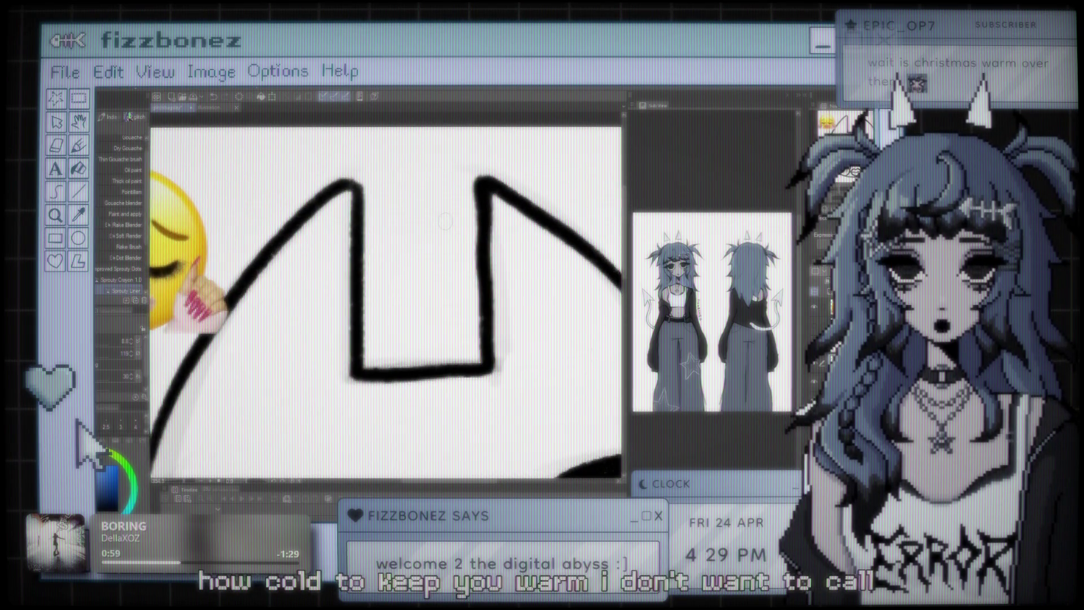
{"action": "scroll", "coordinate": [445, 220], "scroll_direction": "up", "scroll_amount": 1}
{"action": "scroll", "coordinate": [445, 220], "scroll_direction": "down", "scroll_amount": 2}
{"action": "scroll", "coordinate": [446, 223], "scroll_direction": "down", "scroll_amount": 2}
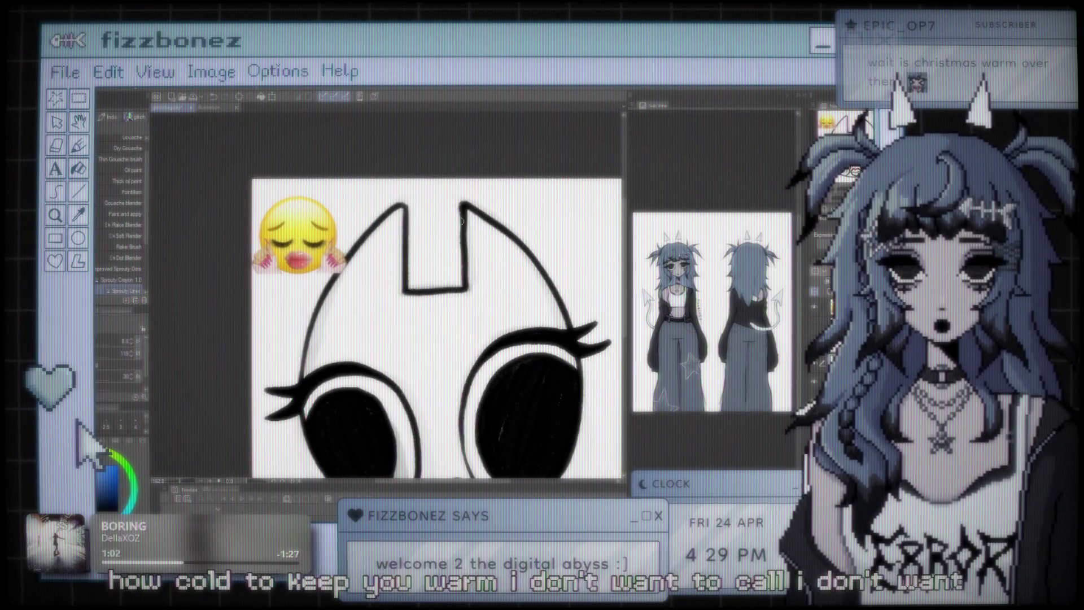
{"action": "scroll", "coordinate": [461, 208], "scroll_direction": "down", "scroll_amount": 2}
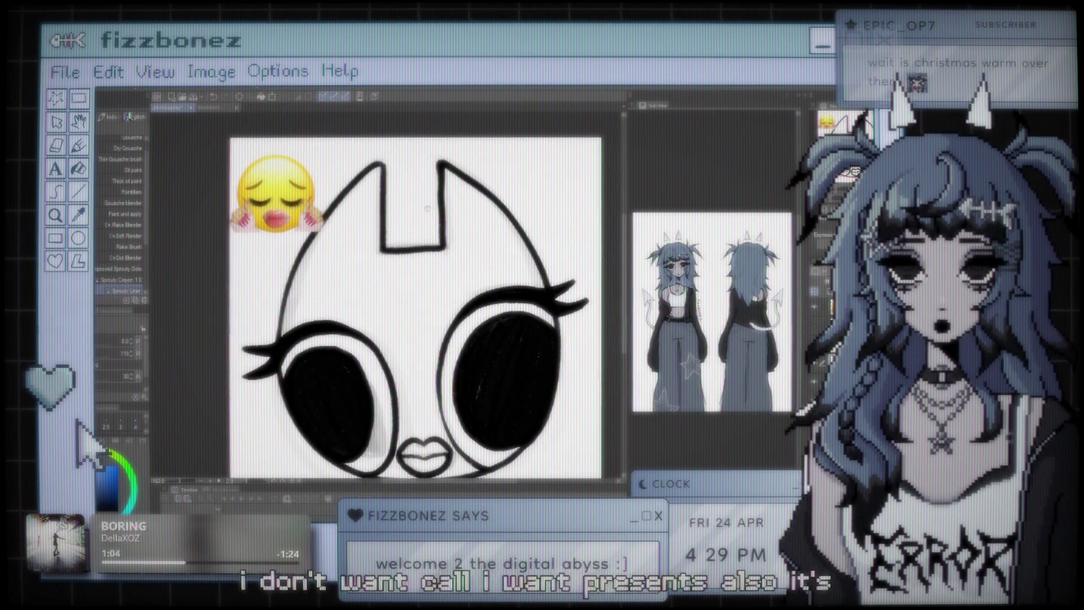
{"action": "scroll", "coordinate": [427, 209], "scroll_direction": "up", "scroll_amount": 1}
{"action": "scroll", "coordinate": [430, 237], "scroll_direction": "down", "scroll_amount": 1}
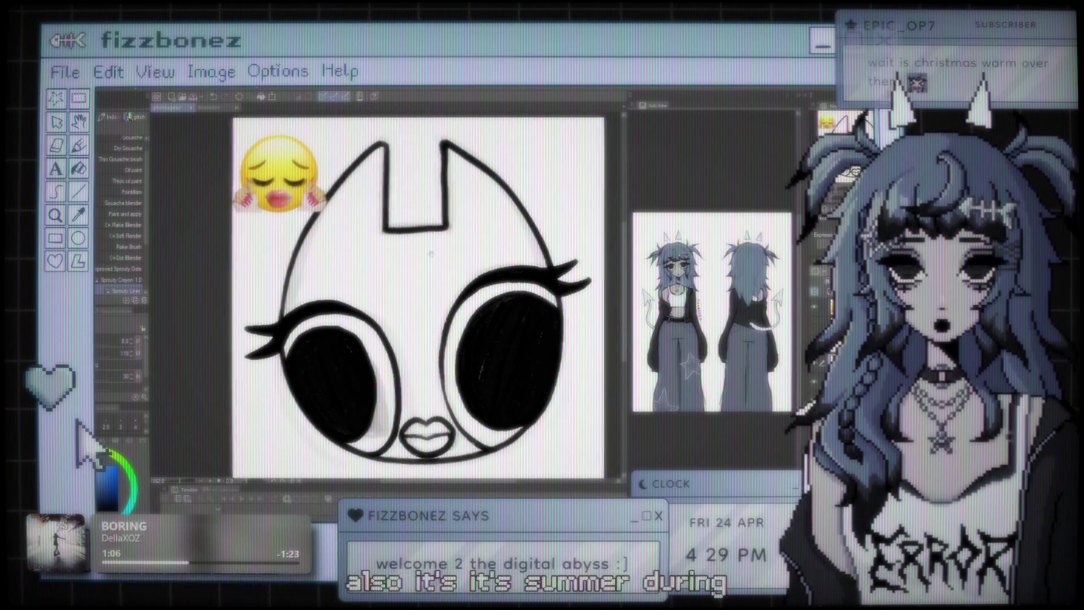
{"action": "scroll", "coordinate": [432, 255], "scroll_direction": "up", "scroll_amount": 1}
{"action": "scroll", "coordinate": [427, 259], "scroll_direction": "down", "scroll_amount": 1}
{"action": "scroll", "coordinate": [426, 261], "scroll_direction": "up", "scroll_amount": 1}
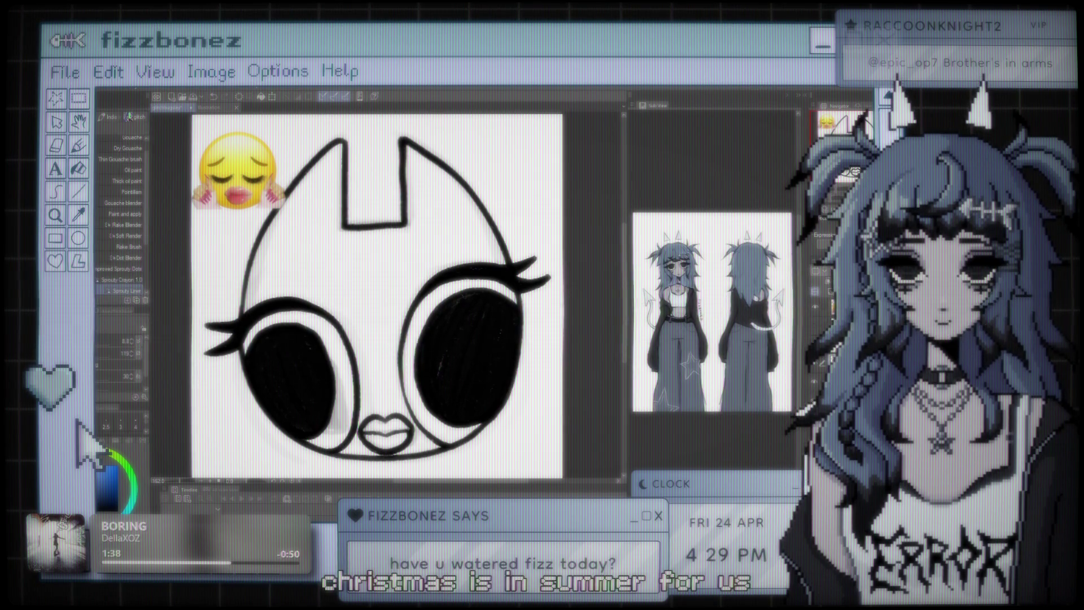
{"action": "scroll", "coordinate": [392, 295], "scroll_direction": "down", "scroll_amount": 2}
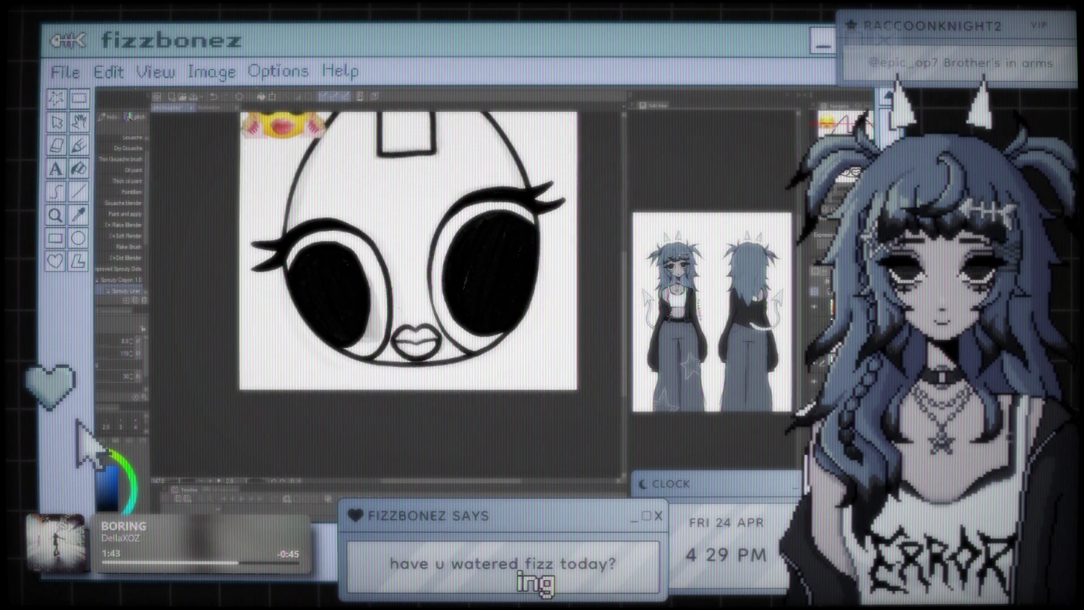
{"action": "scroll", "coordinate": [392, 271], "scroll_direction": "up", "scroll_amount": 2}
{"action": "scroll", "coordinate": [392, 271], "scroll_direction": "up", "scroll_amount": 1}
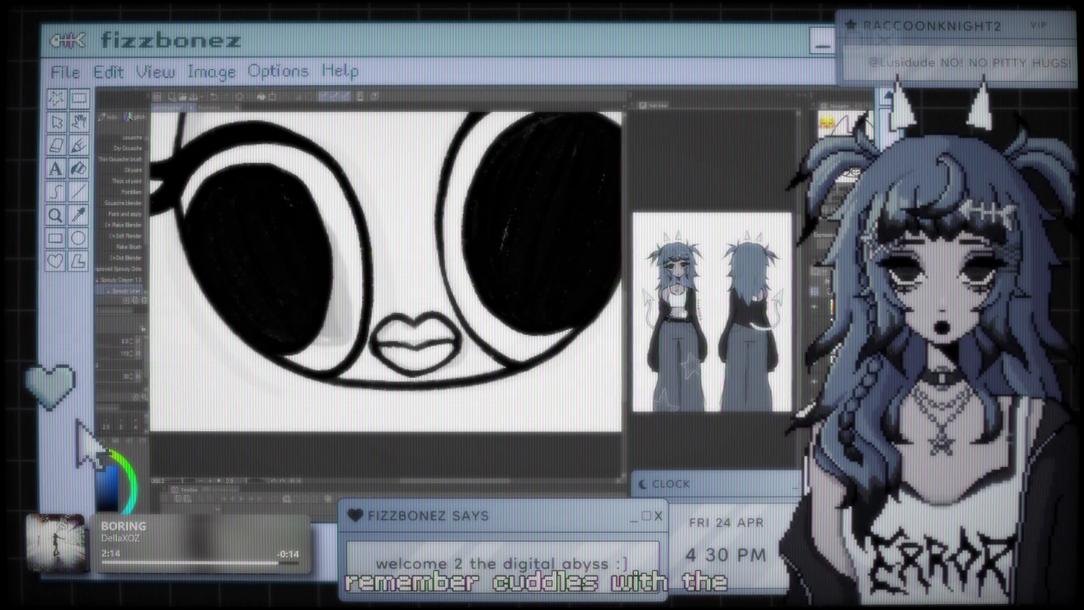
{"action": "scroll", "coordinate": [418, 234], "scroll_direction": "down", "scroll_amount": 3}
{"action": "scroll", "coordinate": [446, 318], "scroll_direction": "up", "scroll_amount": 2}
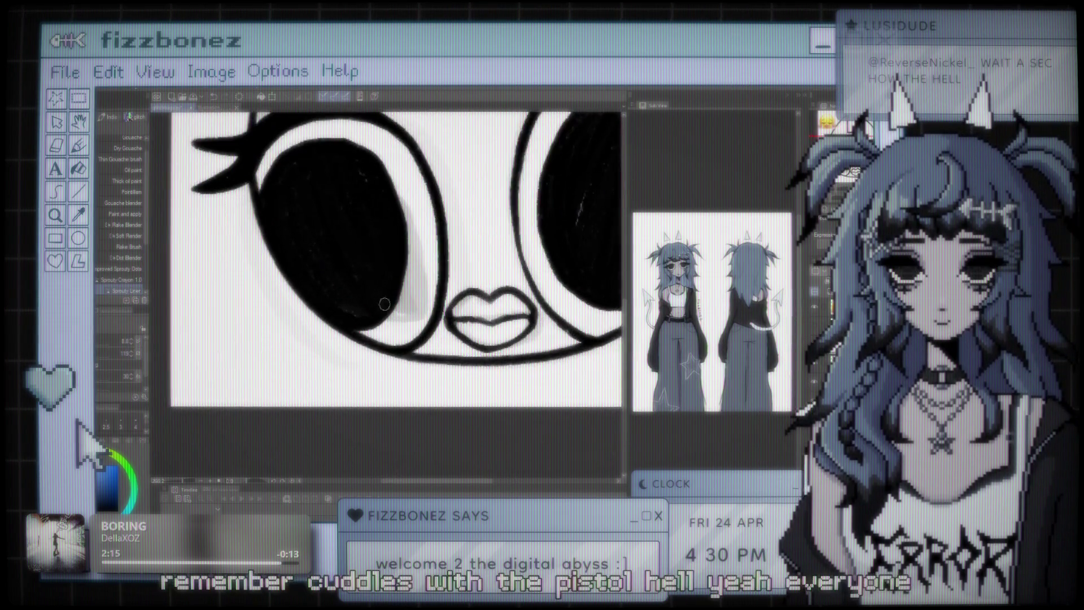
{"action": "scroll", "coordinate": [446, 317], "scroll_direction": "up", "scroll_amount": 1}
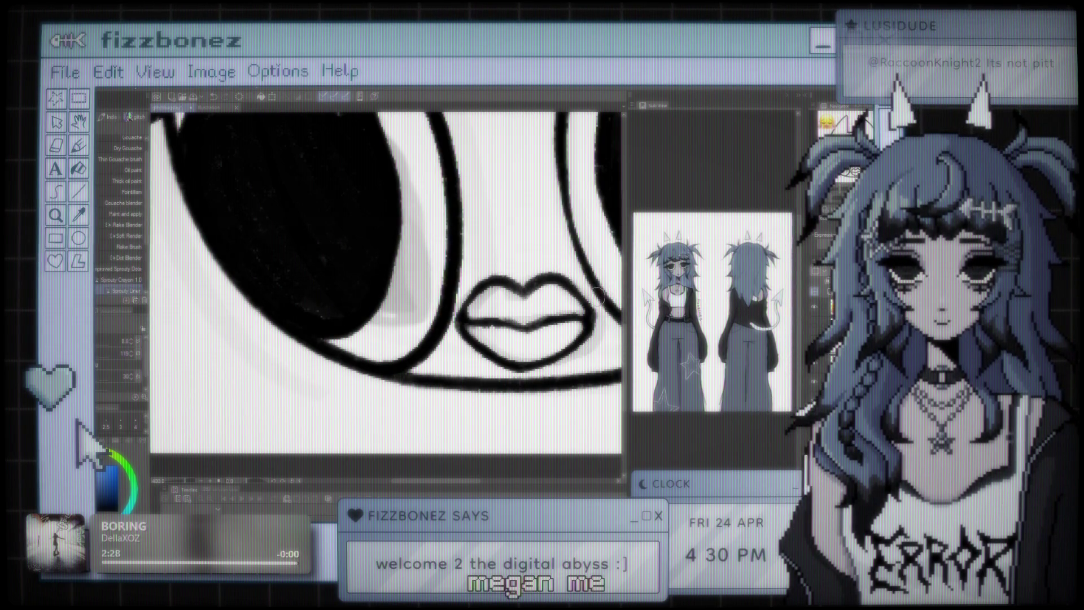
{"action": "scroll", "coordinate": [599, 294], "scroll_direction": "down", "scroll_amount": 3}
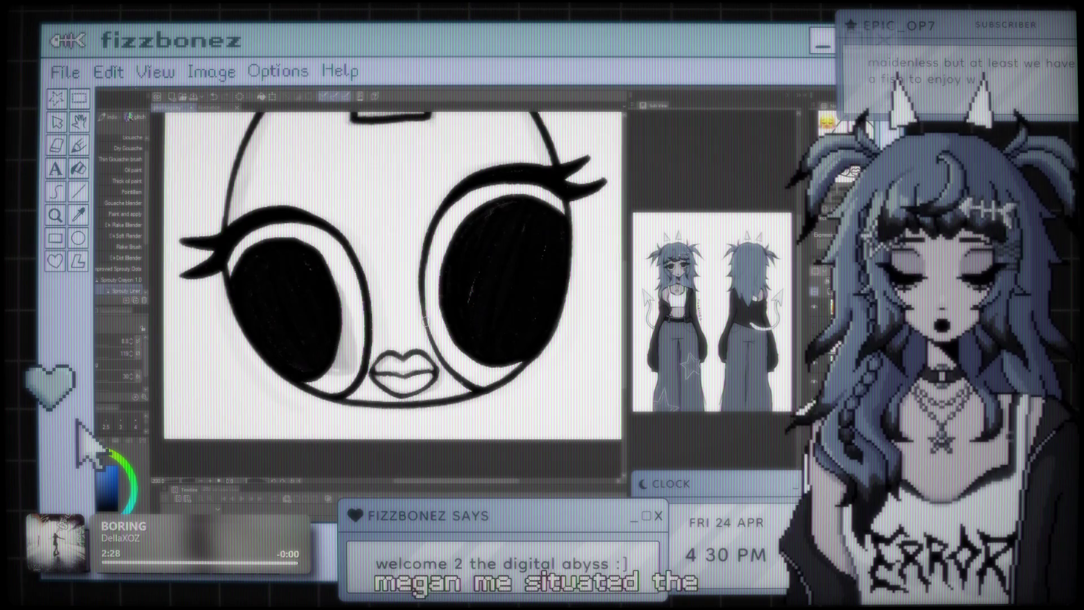
{"action": "scroll", "coordinate": [424, 320], "scroll_direction": "down", "scroll_amount": 2}
{"action": "scroll", "coordinate": [452, 286], "scroll_direction": "down", "scroll_amount": 1}
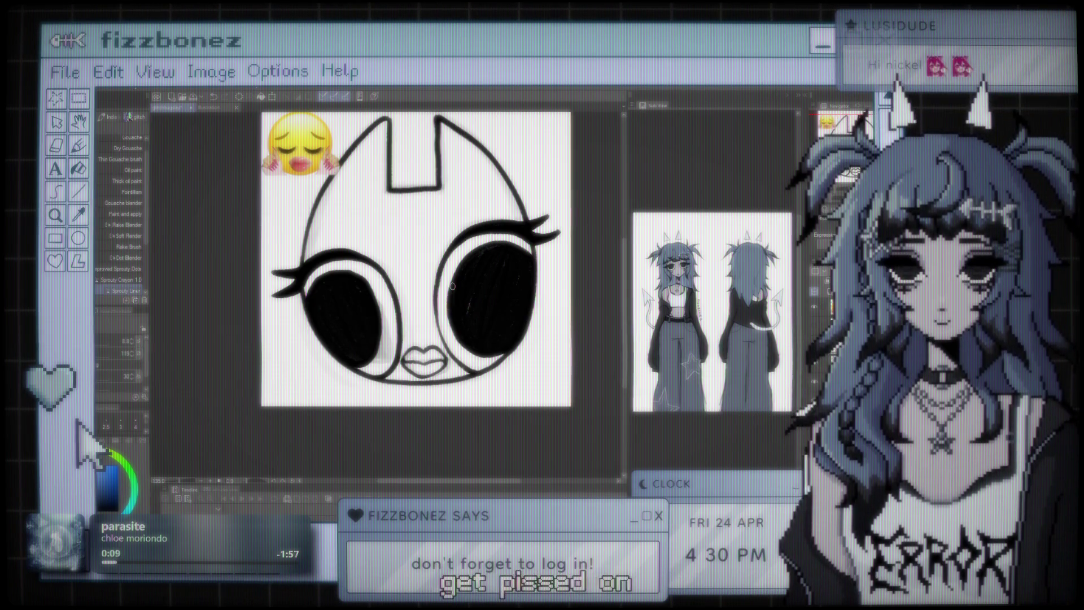
{"action": "scroll", "coordinate": [437, 193], "scroll_direction": "down", "scroll_amount": 1}
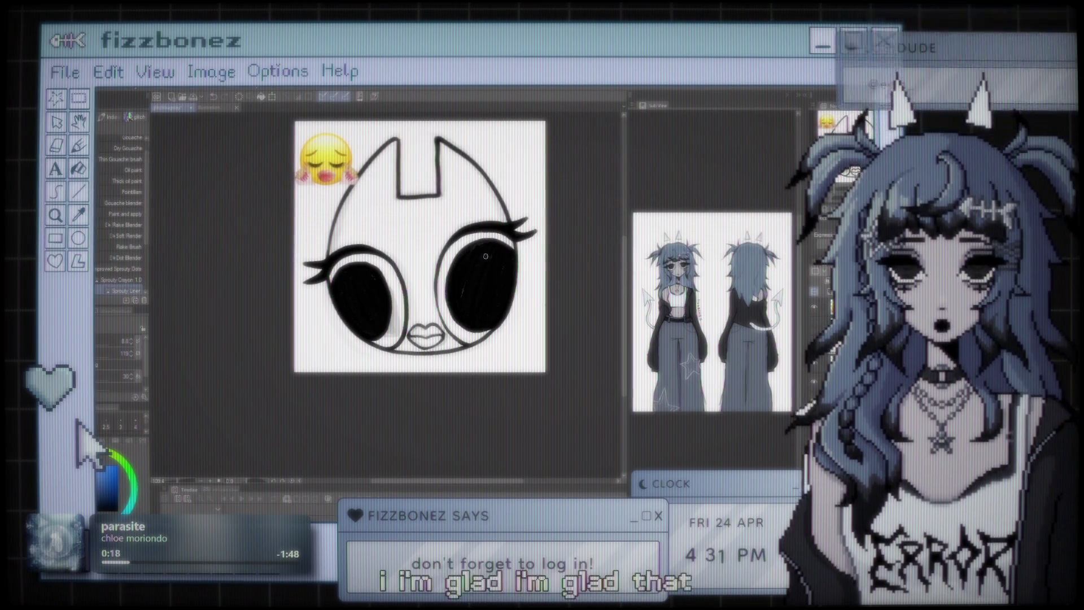
{"action": "scroll", "coordinate": [424, 210], "scroll_direction": "up", "scroll_amount": 1}
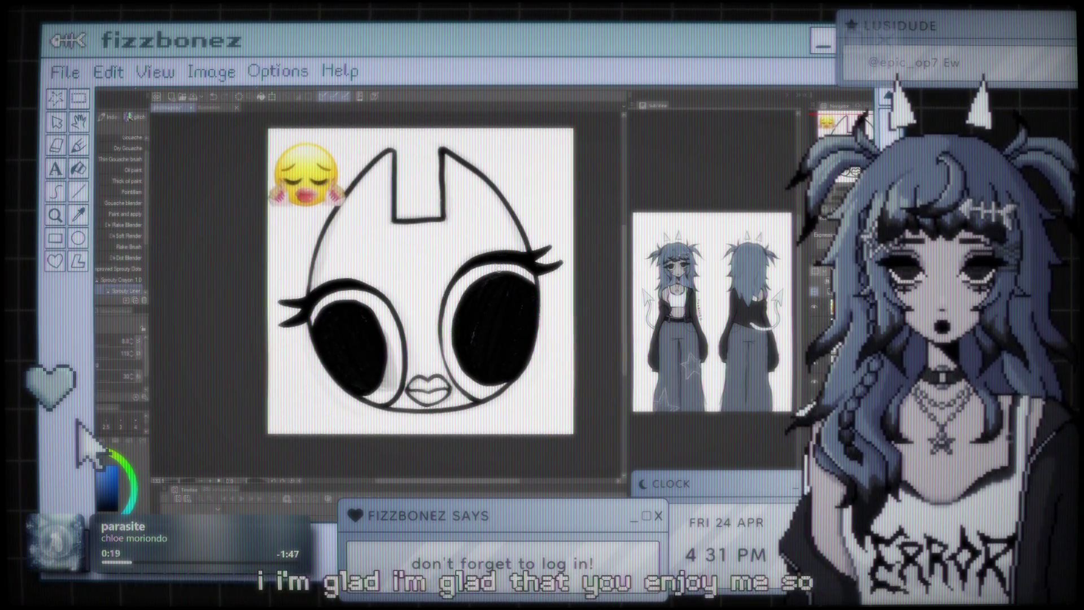
{"action": "scroll", "coordinate": [501, 241], "scroll_direction": "up", "scroll_amount": 2}
{"action": "scroll", "coordinate": [480, 257], "scroll_direction": "up", "scroll_amount": 1}
{"action": "scroll", "coordinate": [491, 257], "scroll_direction": "down", "scroll_amount": 1}
Step: Nudge the face view up and right, then switch to the blank white document
{"action": "left_click_drag", "start_coordinate": [497, 259], "coordinate": [499, 249]}
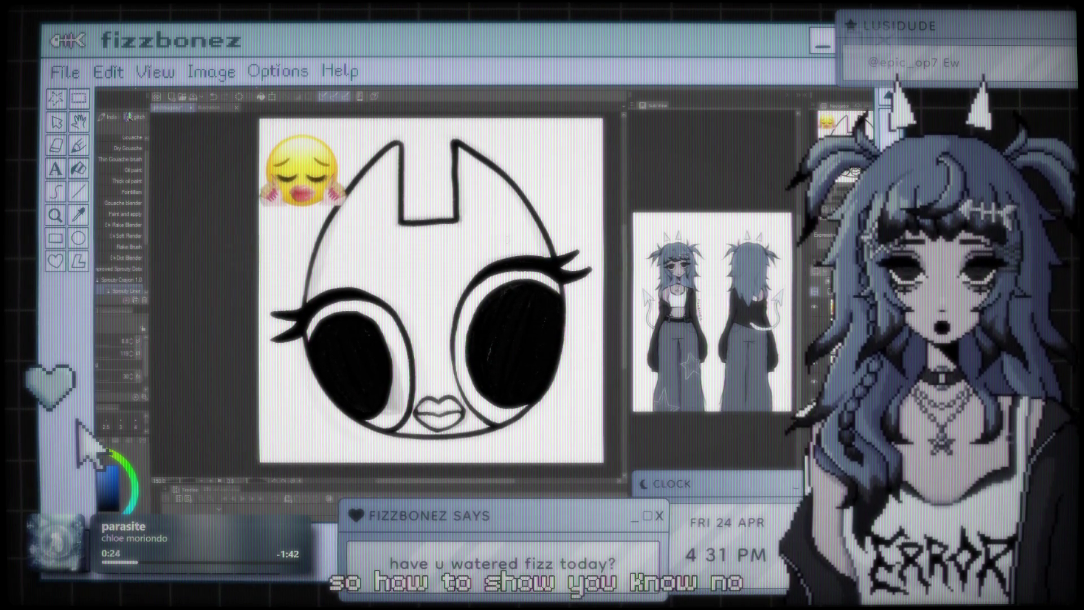
{"action": "scroll", "coordinate": [432, 290], "scroll_direction": "up", "scroll_amount": 1}
{"action": "scroll", "coordinate": [432, 291], "scroll_direction": "down", "scroll_amount": 1}
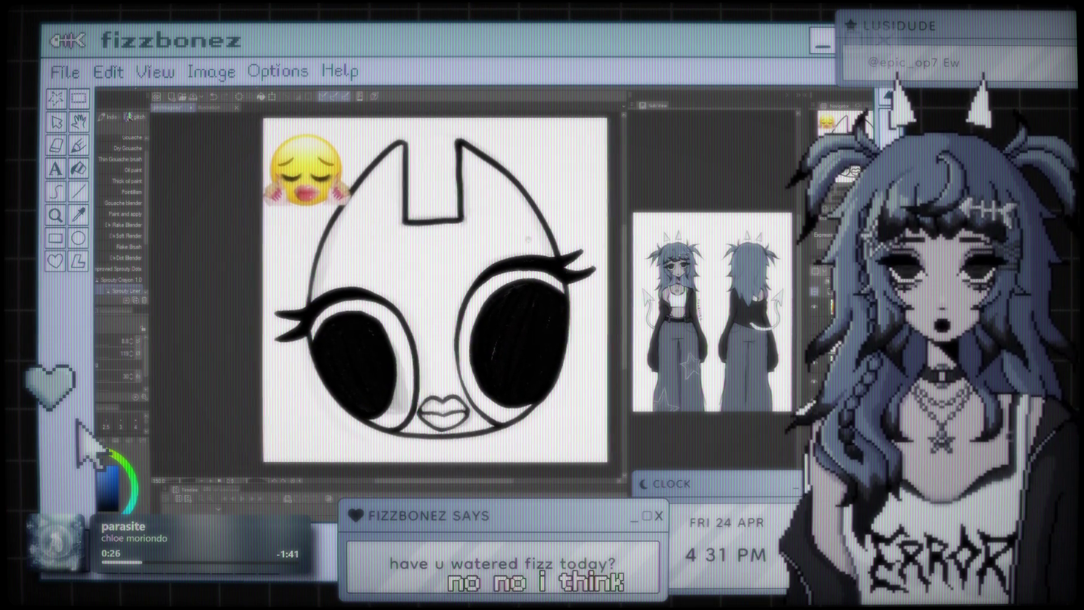
{"action": "left_click_drag", "start_coordinate": [528, 239], "coordinate": [537, 236]}
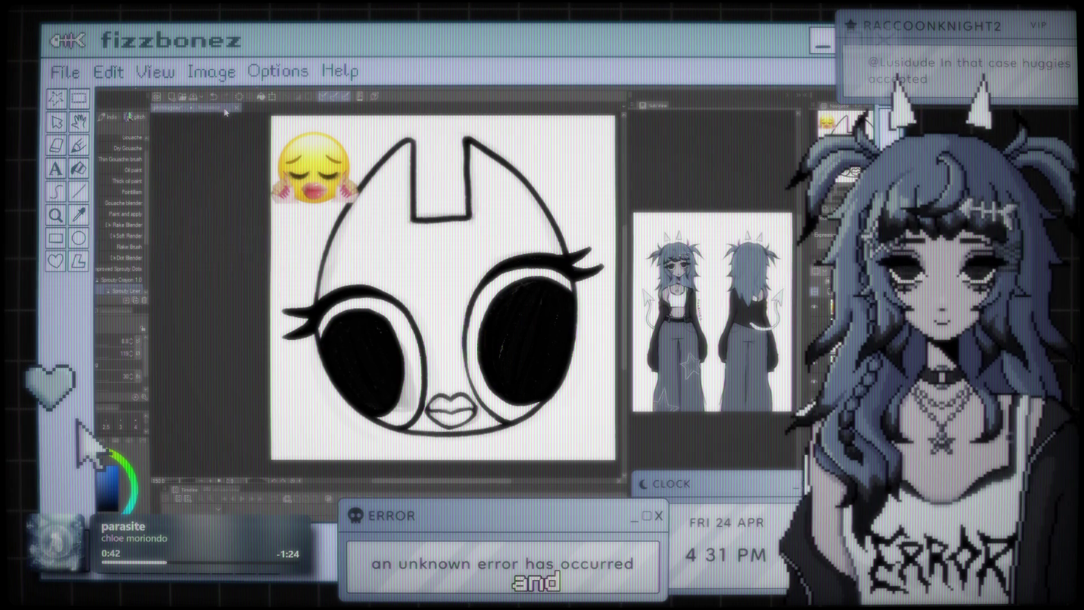
{"action": "left_click", "coordinate": [182, 110]}
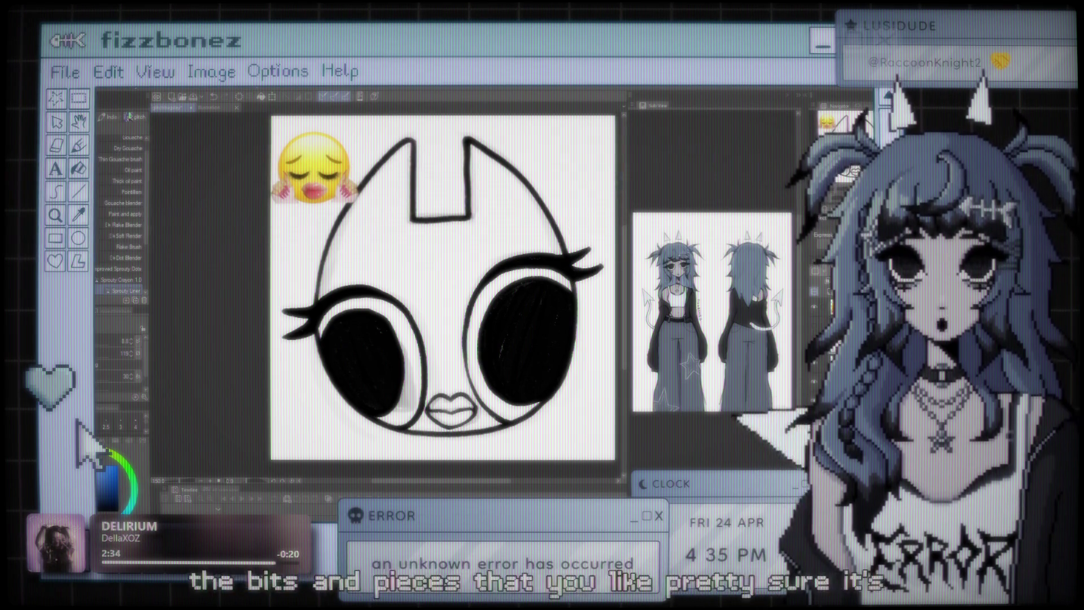
{"action": "scroll", "coordinate": [495, 340], "scroll_direction": "down", "scroll_amount": 2}
Step: Hide the eyelashes-and-lips layer and zoom in twice on the cat face
{"action": "scroll", "coordinate": [495, 340], "scroll_direction": "up", "scroll_amount": 1}
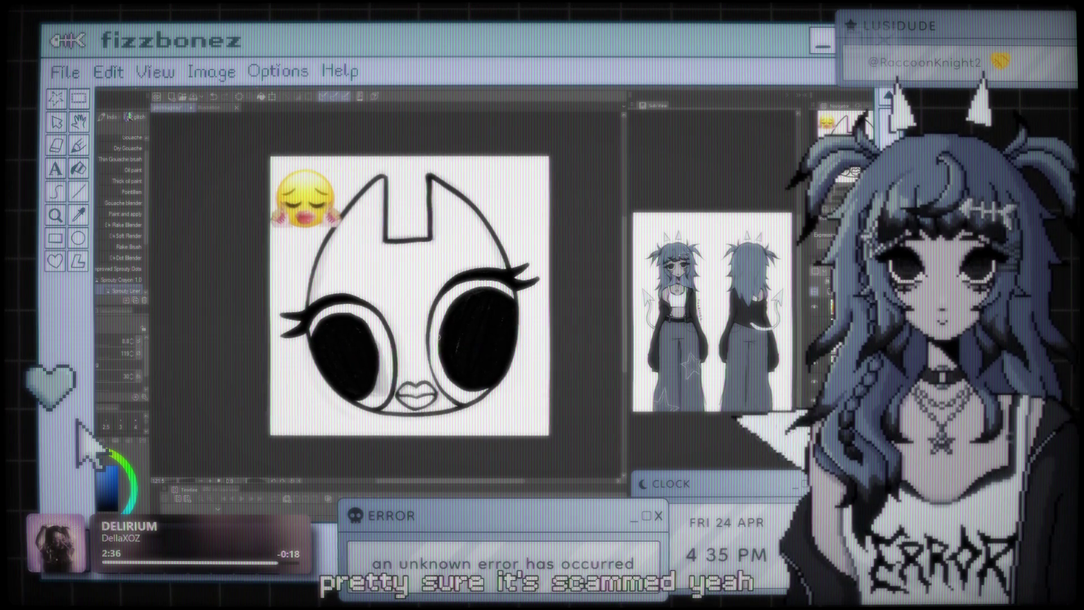
{"action": "scroll", "coordinate": [480, 341], "scroll_direction": "up", "scroll_amount": 1}
{"action": "scroll", "coordinate": [440, 345], "scroll_direction": "up", "scroll_amount": 1}
{"action": "scroll", "coordinate": [399, 351], "scroll_direction": "up", "scroll_amount": 1}
{"action": "scroll", "coordinate": [399, 351], "scroll_direction": "down", "scroll_amount": 3}
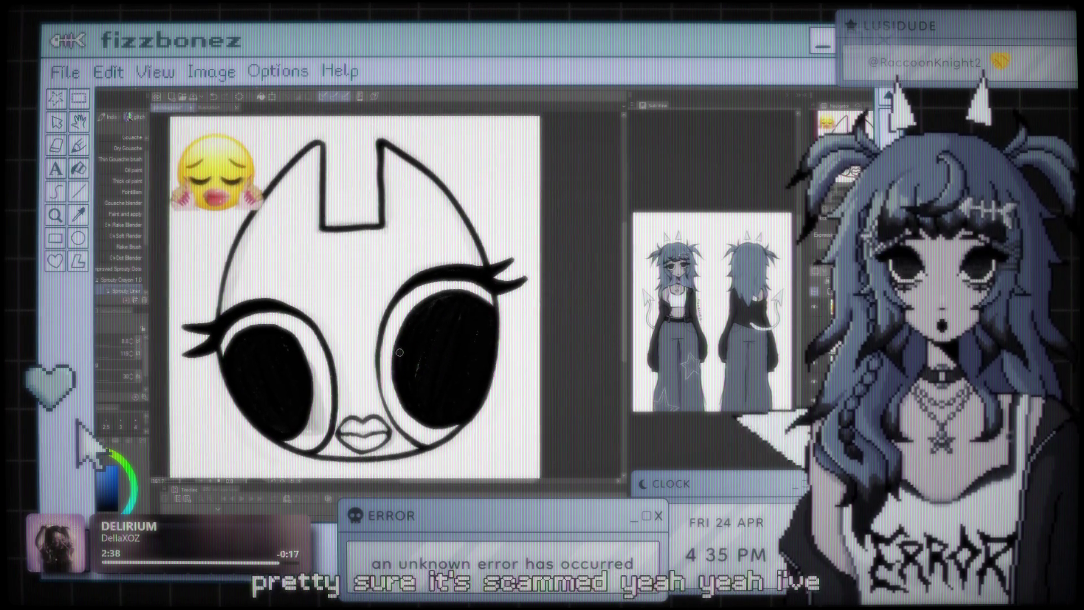
{"action": "scroll", "coordinate": [412, 351], "scroll_direction": "up", "scroll_amount": 1}
{"action": "scroll", "coordinate": [424, 352], "scroll_direction": "up", "scroll_amount": 1}
{"action": "scroll", "coordinate": [432, 351], "scroll_direction": "down", "scroll_amount": 2}
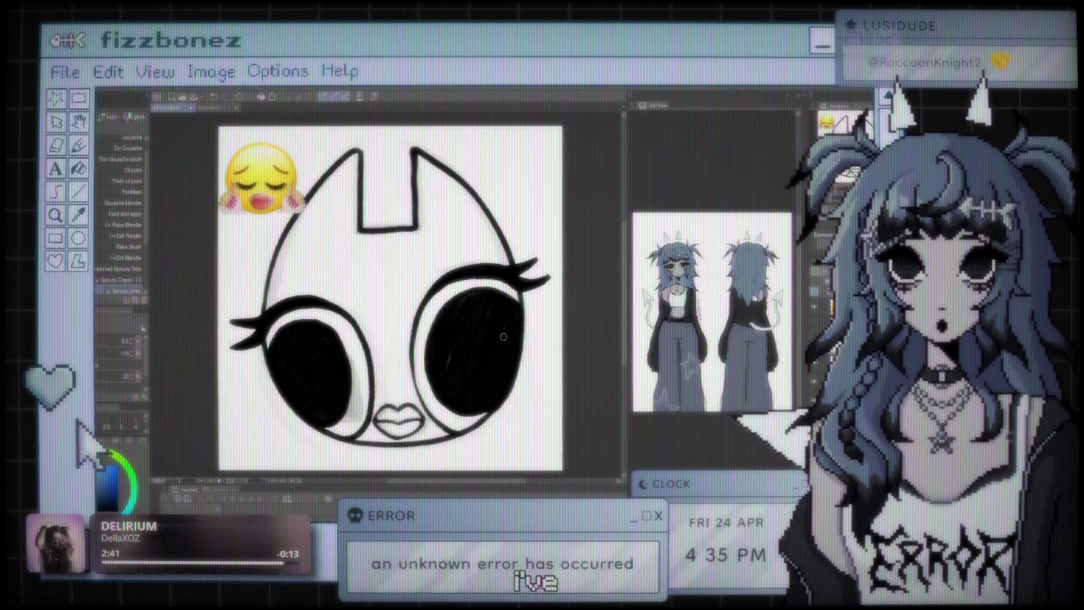
{"action": "scroll", "coordinate": [439, 282], "scroll_direction": "down", "scroll_amount": 1}
{"action": "scroll", "coordinate": [440, 283], "scroll_direction": "down", "scroll_amount": 1}
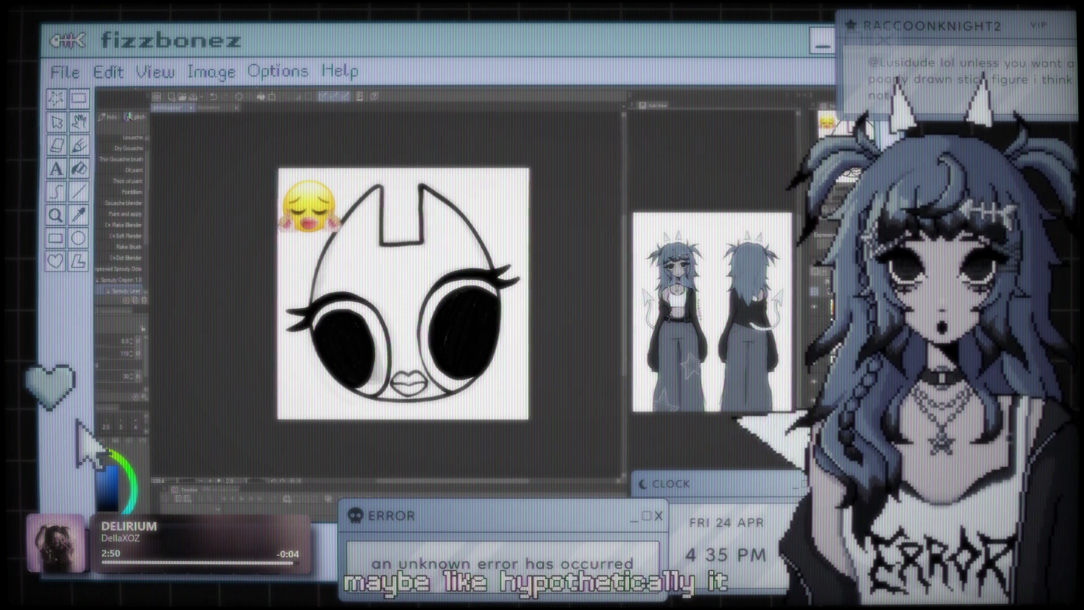
{"action": "left_click", "coordinate": [817, 377]}
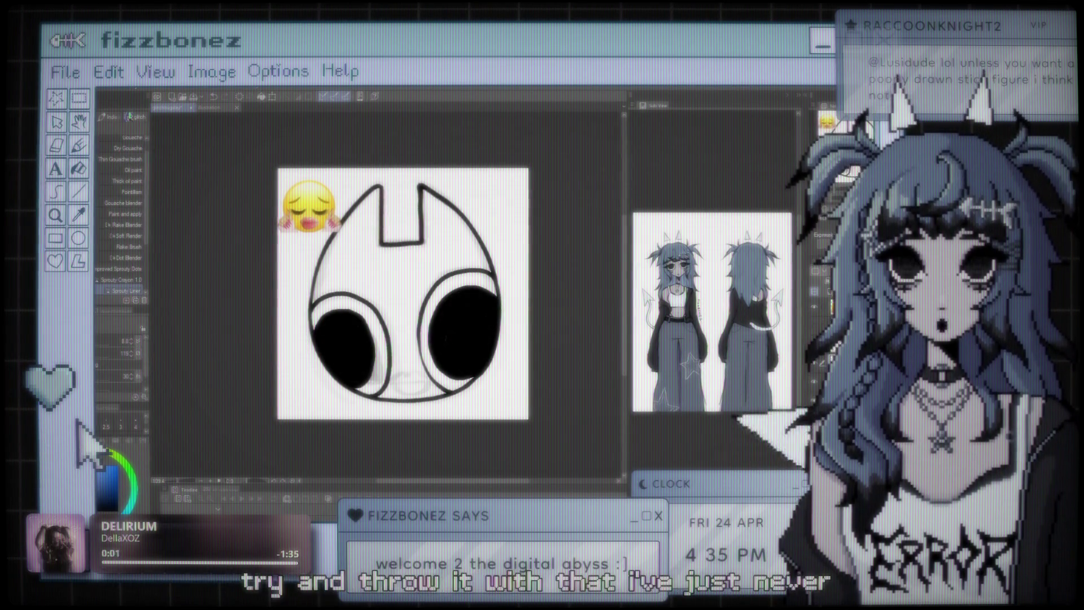
{"action": "key", "text": "ctrl+plus"}
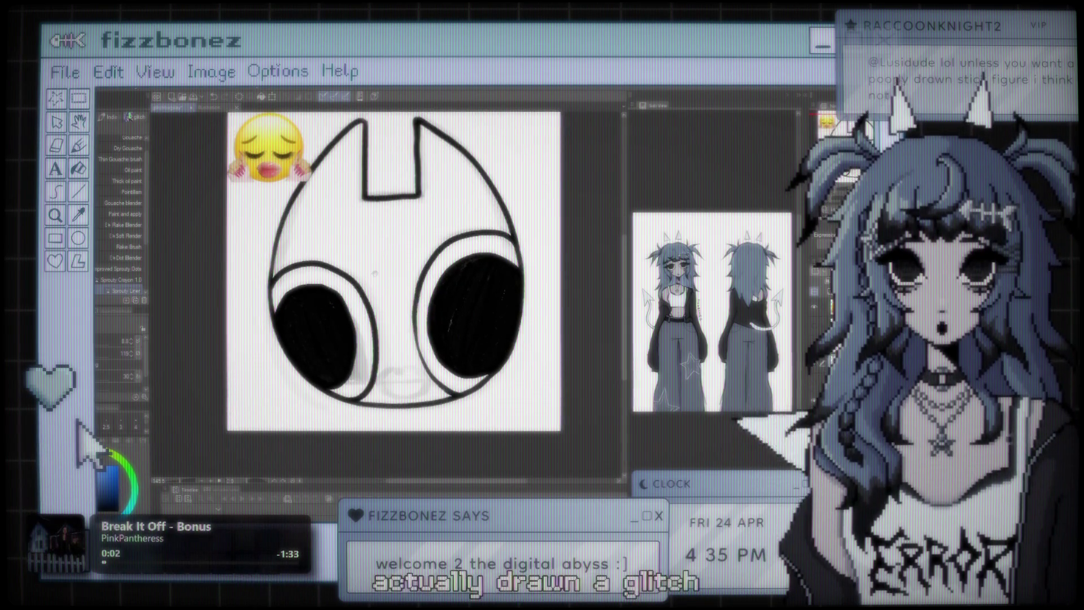
{"action": "key", "text": "ctrl+plus"}
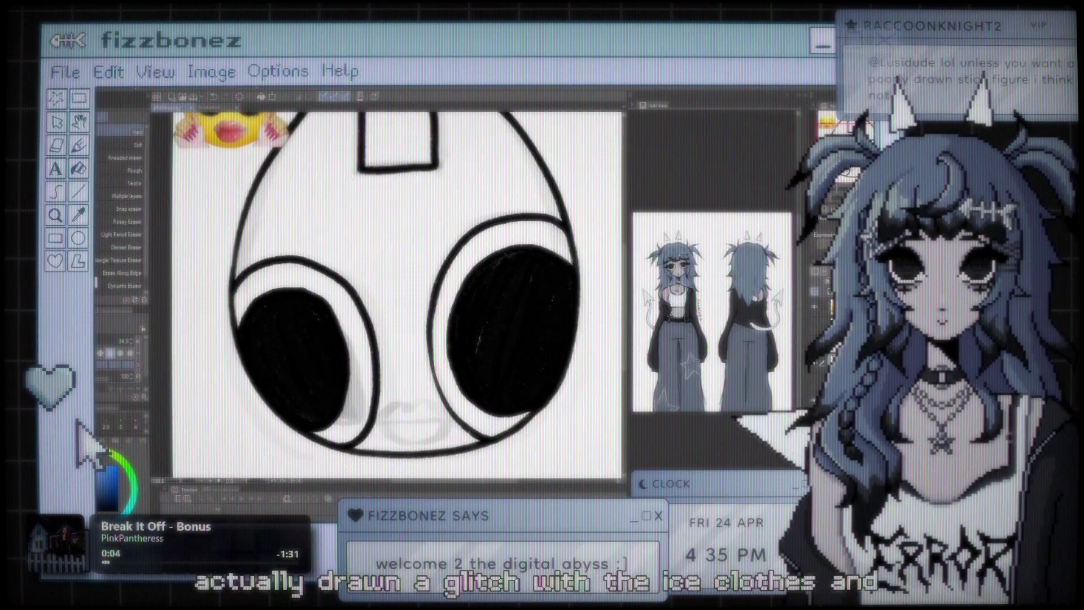
Step: With the Eraser, wipe out the top of the left eye's black pupil and part of its stroke
{"action": "key", "text": "e"}
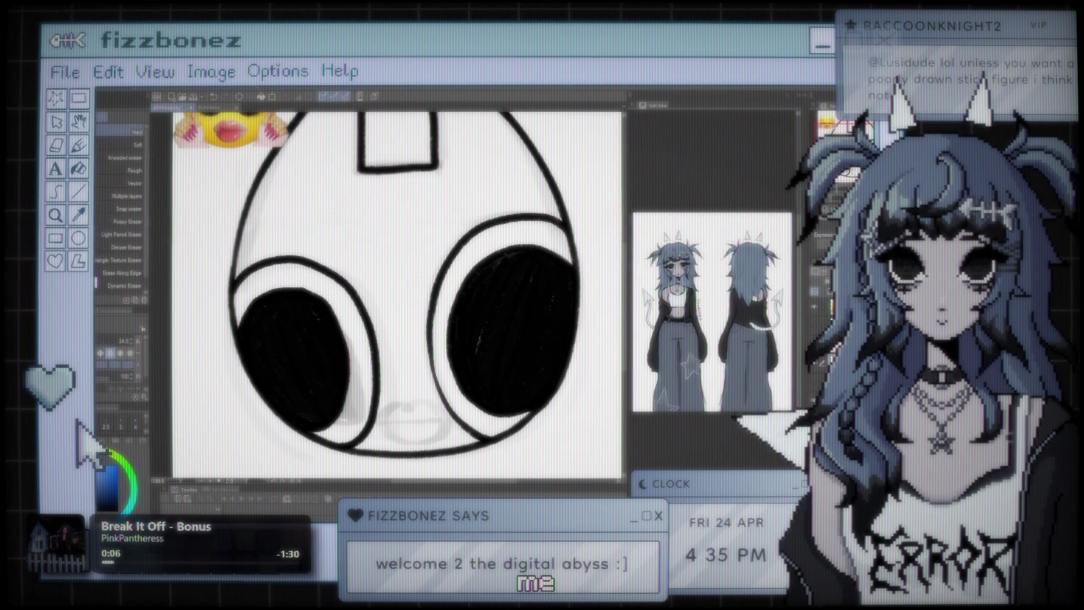
{"action": "mouse_move", "coordinate": [240, 279]}
{"action": "left_mouse_down"}
{"action": "mouse_move", "coordinate": [288, 314]}
{"action": "mouse_move", "coordinate": [261, 353]}
{"action": "mouse_move", "coordinate": [341, 339]}
{"action": "left_mouse_up"}
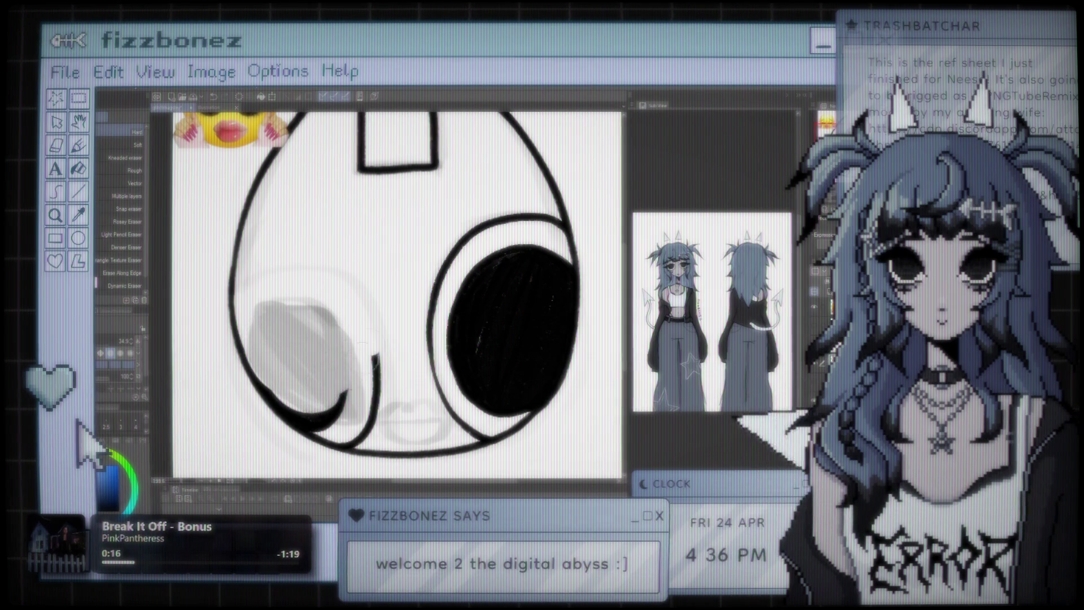
{"action": "left_click_drag", "start_coordinate": [358, 384], "coordinate": [373, 391]}
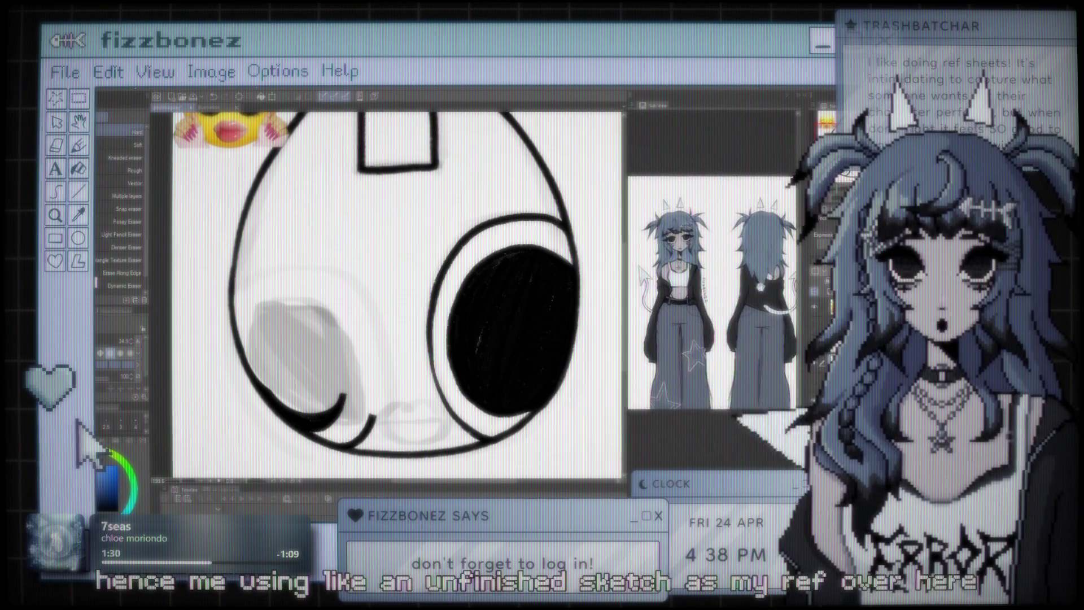
Step: Pan the reference image left and enlarge the front-view figure in the Sub View
{"action": "left_click_drag", "start_coordinate": [741, 336], "coordinate": [698, 335]}
{"action": "scroll", "coordinate": [778, 289], "scroll_direction": "up", "scroll_amount": 2}
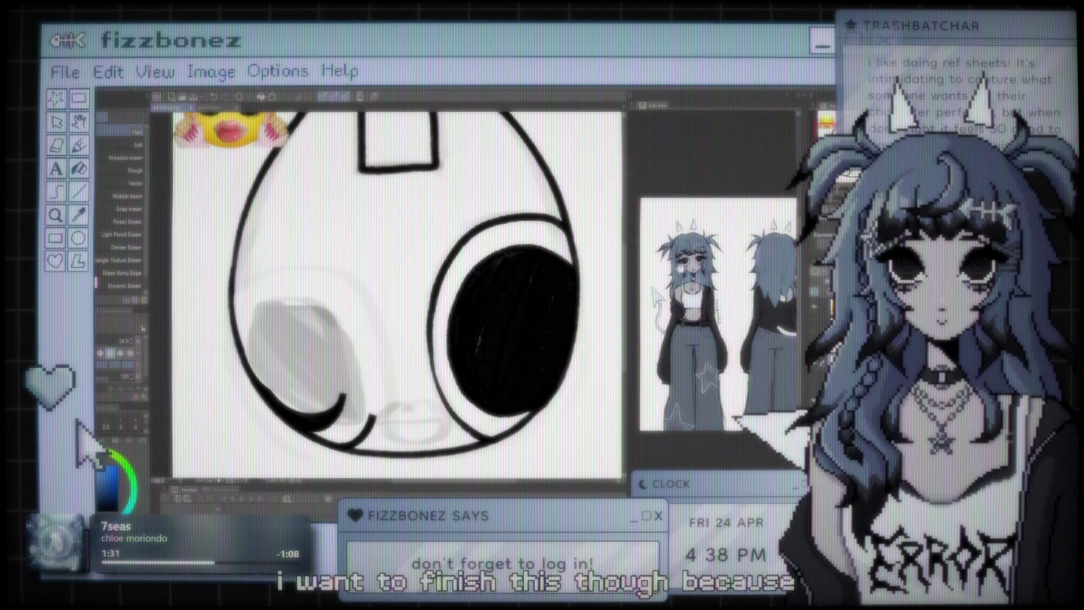
{"action": "scroll", "coordinate": [746, 290], "scroll_direction": "up", "scroll_amount": 1}
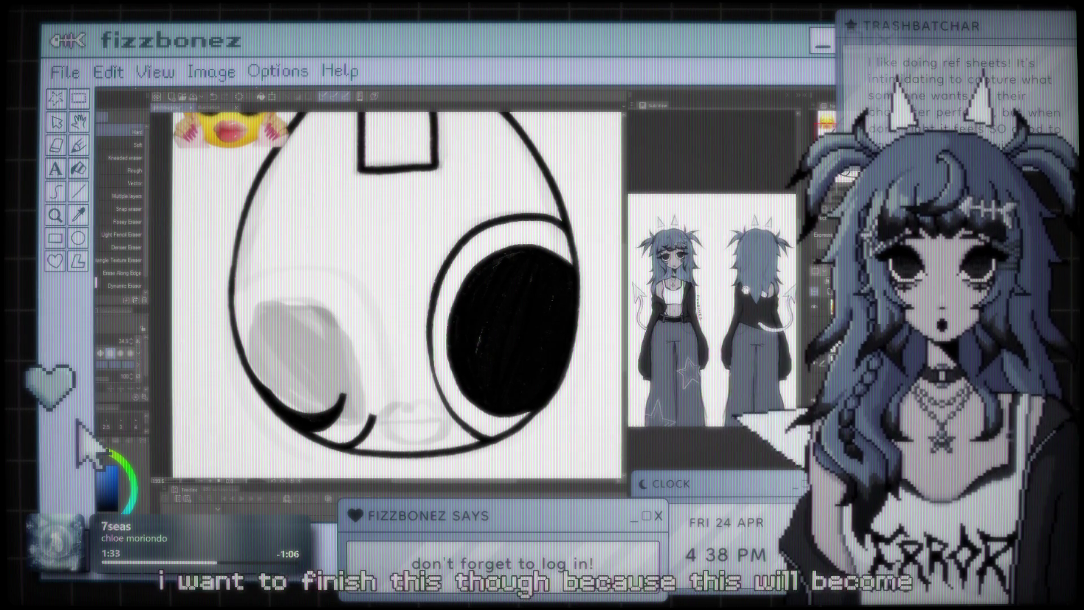
{"action": "scroll", "coordinate": [771, 243], "scroll_direction": "up", "scroll_amount": 1}
{"action": "scroll", "coordinate": [771, 243], "scroll_direction": "up", "scroll_amount": 1}
{"action": "scroll", "coordinate": [771, 243], "scroll_direction": "up", "scroll_amount": 1}
{"action": "scroll", "coordinate": [711, 282], "scroll_direction": "up", "scroll_amount": 1}
{"action": "scroll", "coordinate": [712, 282], "scroll_direction": "up", "scroll_amount": 1}
{"action": "scroll", "coordinate": [712, 282], "scroll_direction": "up", "scroll_amount": 1}
{"action": "scroll", "coordinate": [711, 283], "scroll_direction": "up", "scroll_amount": 1}
Step: Zoom the canvas out so the whole cat head is visible
{"action": "key", "text": "ctrl+minus"}
{"action": "key", "text": "ctrl+minus"}
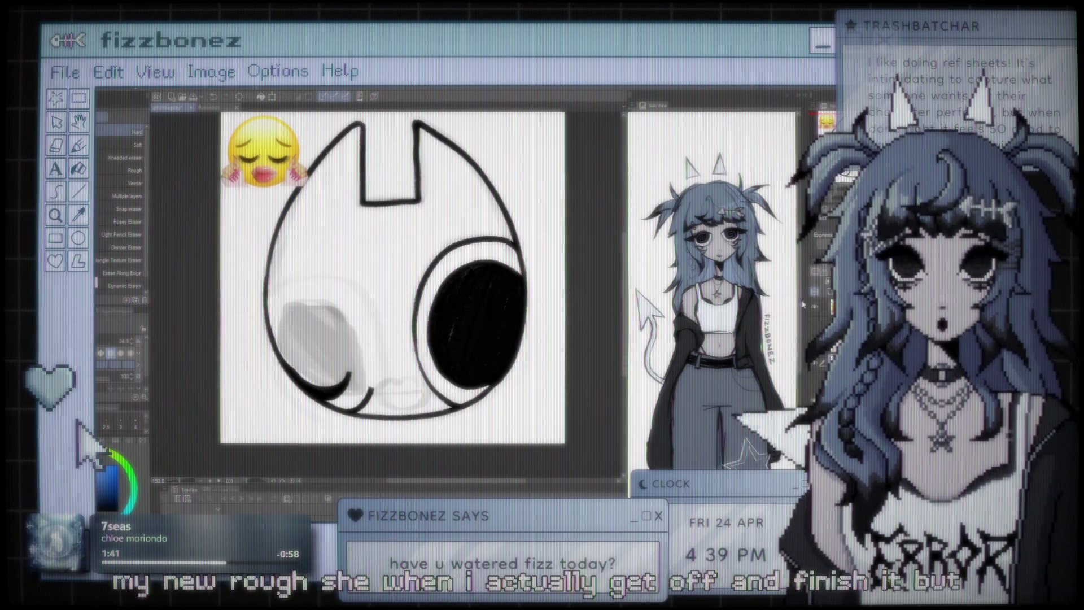
{"action": "scroll", "coordinate": [711, 283], "scroll_direction": "up", "scroll_amount": 1}
{"action": "scroll", "coordinate": [712, 282], "scroll_direction": "up", "scroll_amount": 1}
{"action": "scroll", "coordinate": [712, 282], "scroll_direction": "up", "scroll_amount": 1}
{"action": "scroll", "coordinate": [711, 288], "scroll_direction": "down", "scroll_amount": 1}
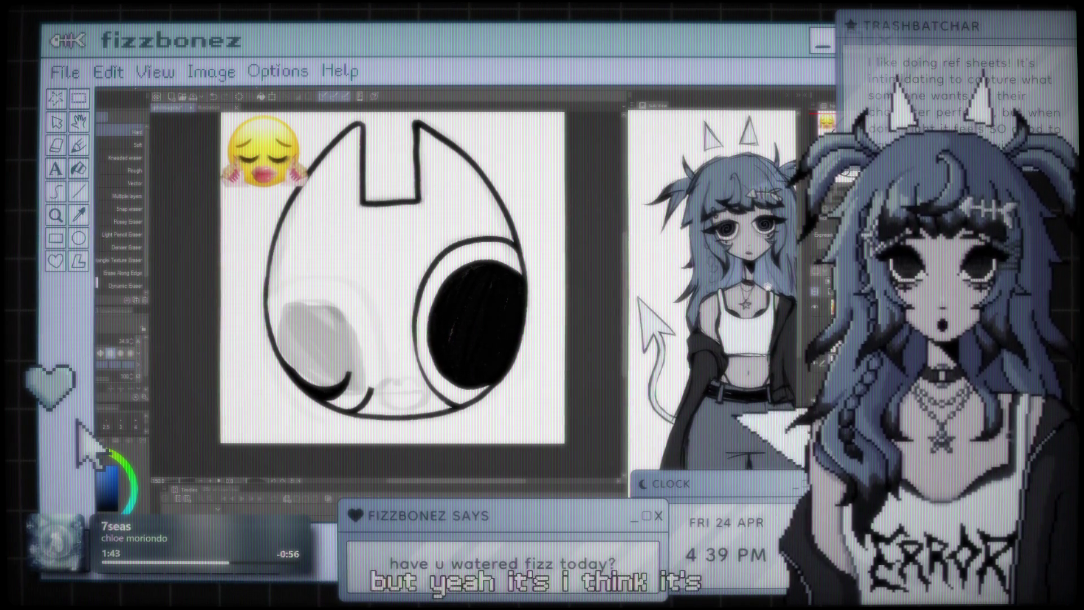
{"action": "scroll", "coordinate": [712, 288], "scroll_direction": "down", "scroll_amount": 1}
{"action": "scroll", "coordinate": [711, 288], "scroll_direction": "down", "scroll_amount": 1}
{"action": "scroll", "coordinate": [712, 282], "scroll_direction": "up", "scroll_amount": 1}
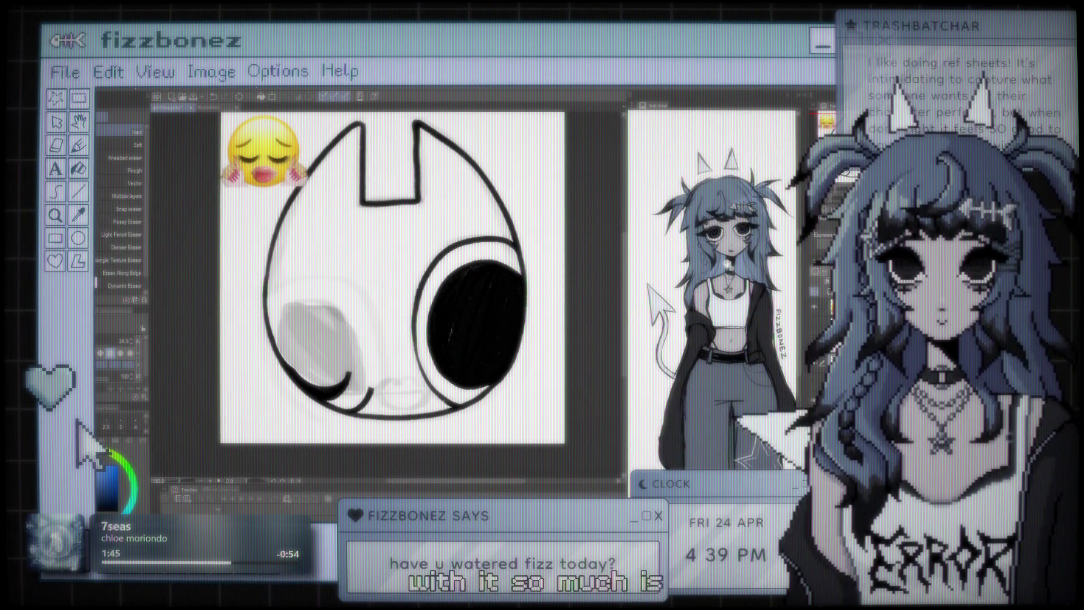
{"action": "scroll", "coordinate": [712, 311], "scroll_direction": "up", "scroll_amount": 1}
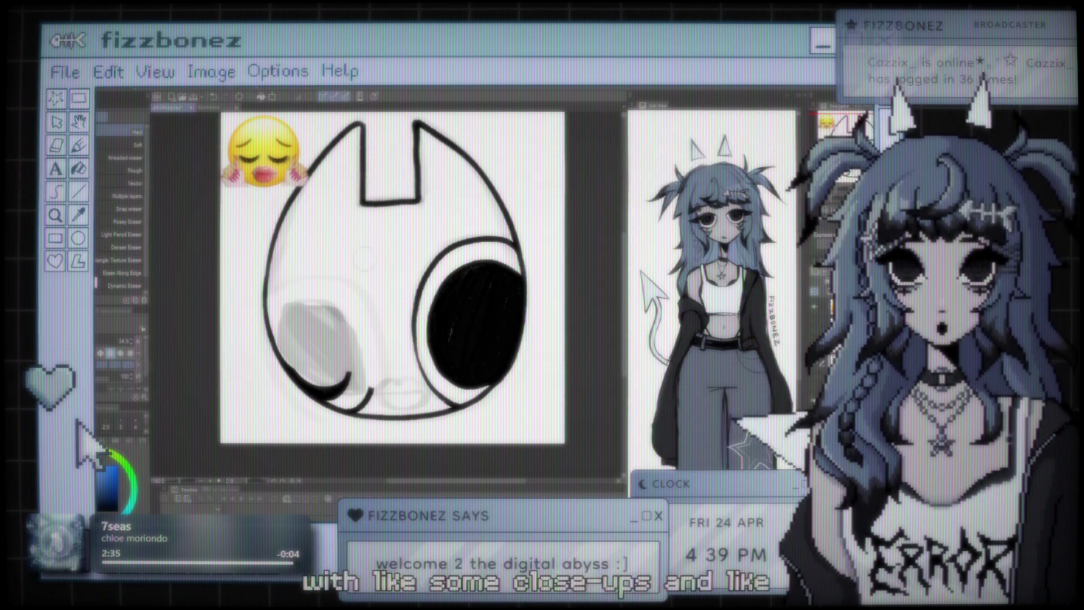
Step: Scroll the view to frame the cat head for inking
{"action": "scroll", "coordinate": [425, 250], "scroll_direction": "up", "scroll_amount": 1}
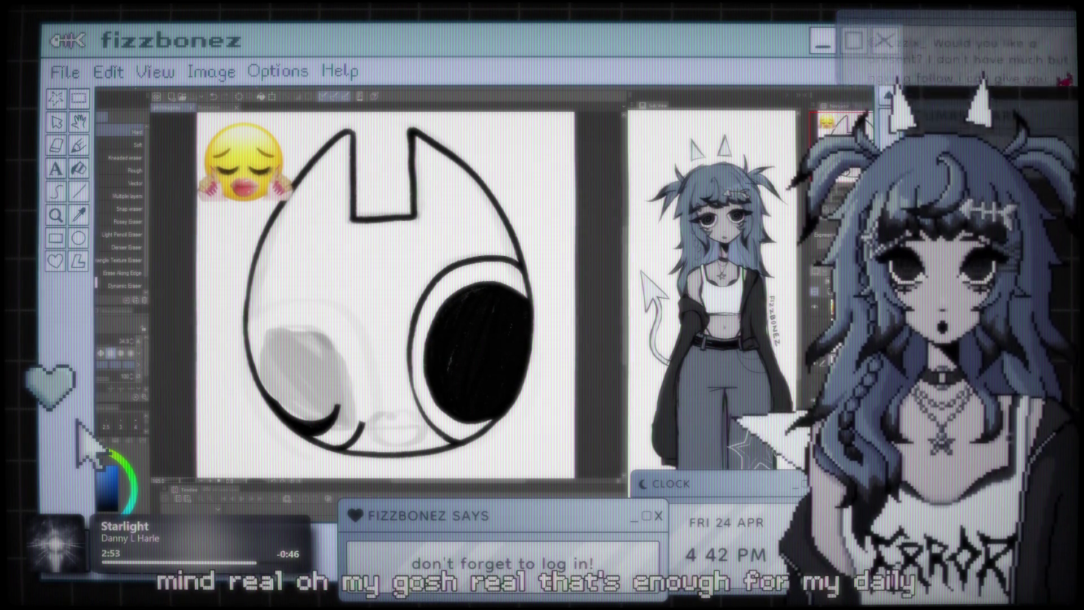
{"action": "scroll", "coordinate": [460, 303], "scroll_direction": "down", "scroll_amount": 3}
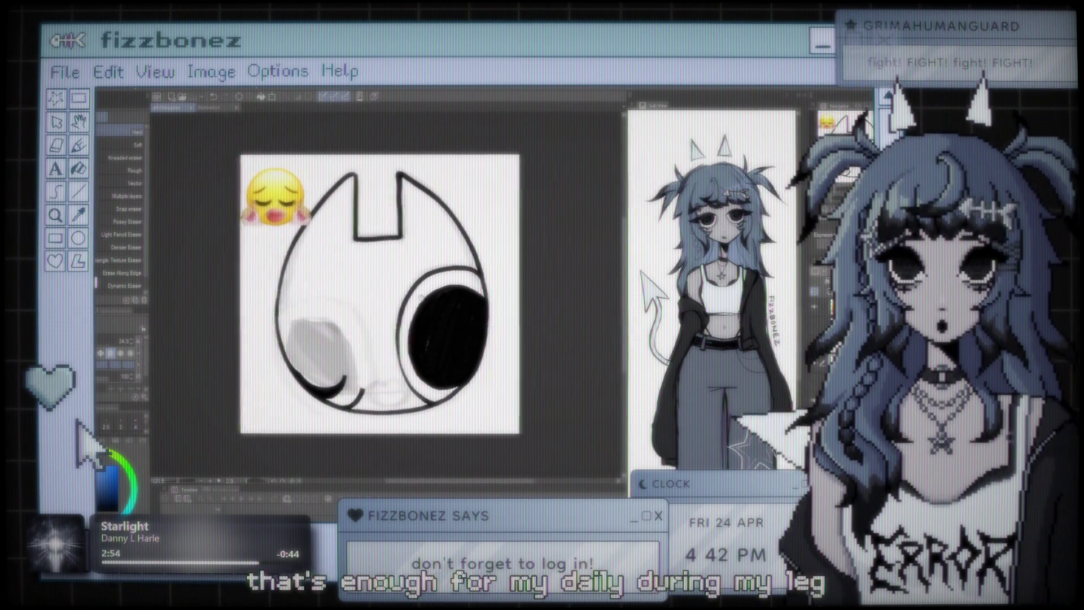
{"action": "scroll", "coordinate": [405, 314], "scroll_direction": "up", "scroll_amount": 3}
{"action": "scroll", "coordinate": [404, 314], "scroll_direction": "up", "scroll_amount": 2}
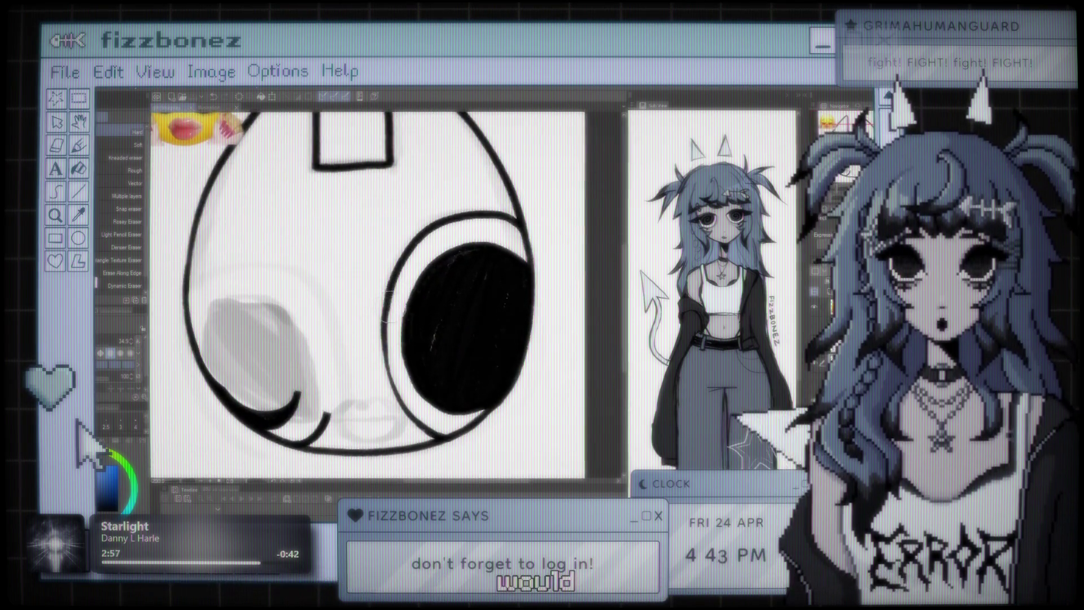
{"action": "scroll", "coordinate": [395, 311], "scroll_direction": "down", "scroll_amount": 3}
{"action": "scroll", "coordinate": [395, 310], "scroll_direction": "up", "scroll_amount": 1}
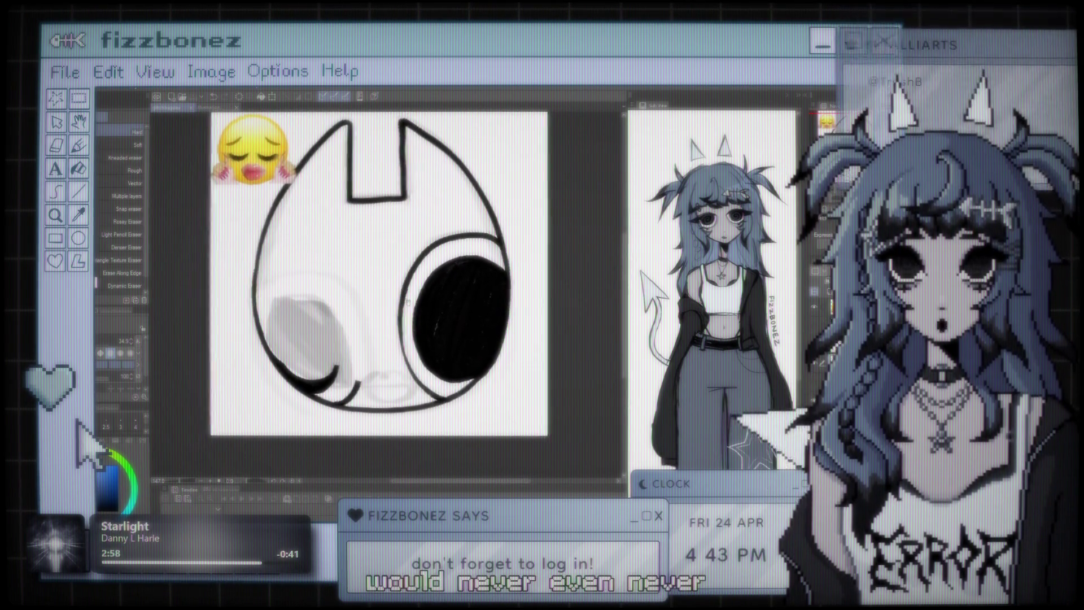
{"action": "scroll", "coordinate": [397, 316], "scroll_direction": "up", "scroll_amount": 2}
{"action": "scroll", "coordinate": [398, 321], "scroll_direction": "down", "scroll_amount": 1}
{"action": "scroll", "coordinate": [398, 320], "scroll_direction": "up", "scroll_amount": 2}
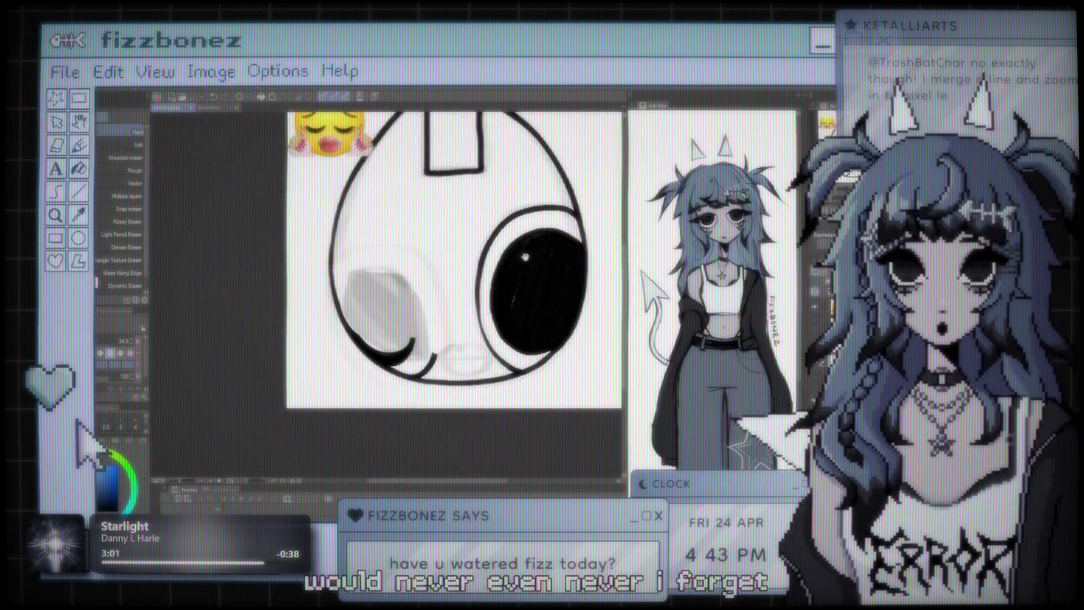
{"action": "scroll", "coordinate": [362, 271], "scroll_direction": "down", "scroll_amount": 1}
{"action": "scroll", "coordinate": [353, 257], "scroll_direction": "up", "scroll_amount": 1}
{"action": "scroll", "coordinate": [367, 268], "scroll_direction": "down", "scroll_amount": 2}
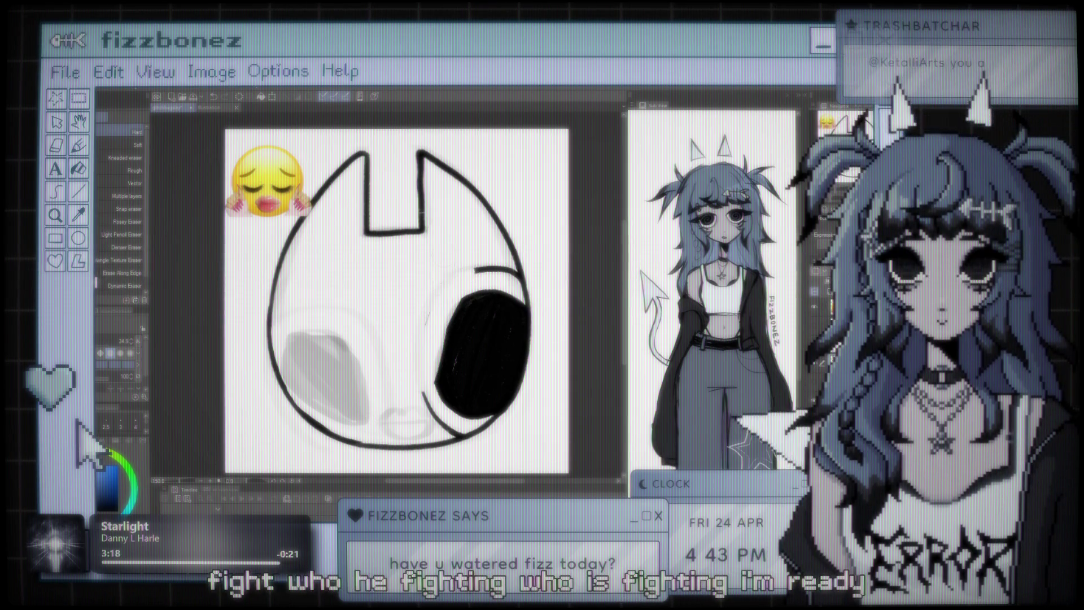
Step: Erase the right eye's black pupil from both sides, leaving a thin crescent
{"action": "left_click_drag", "start_coordinate": [446, 300], "coordinate": [469, 400]}
{"action": "left_click_drag", "start_coordinate": [474, 316], "coordinate": [466, 415]}
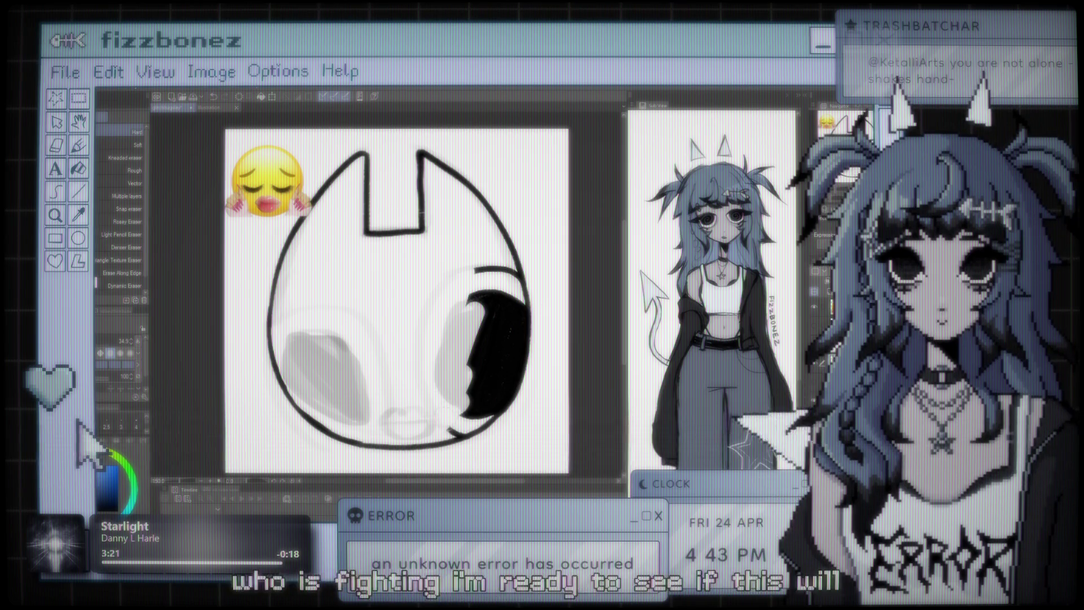
{"action": "left_click_drag", "start_coordinate": [470, 299], "coordinate": [479, 415]}
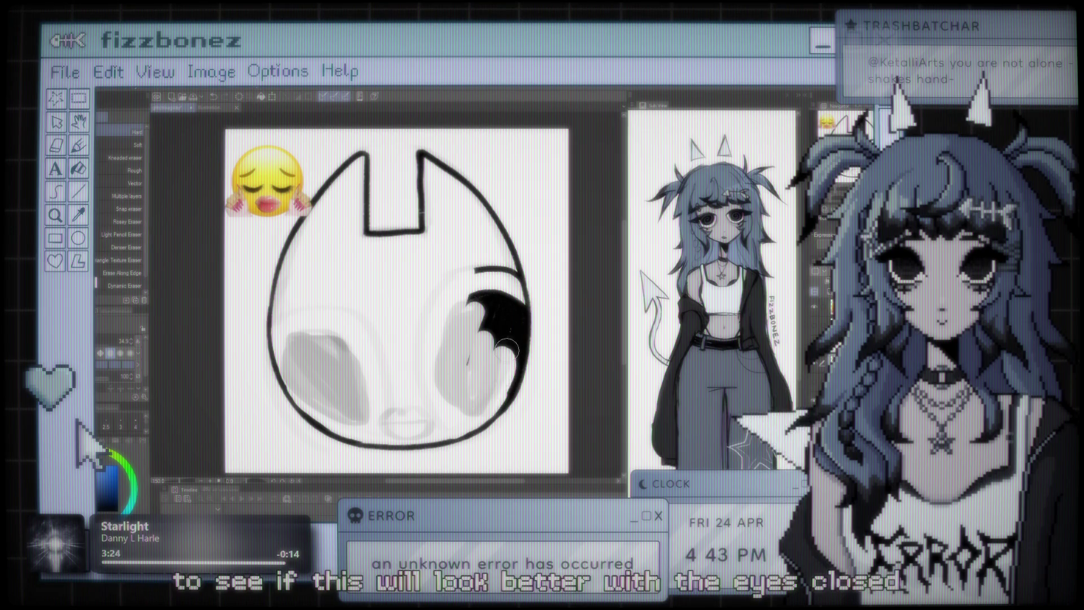
{"action": "left_click_drag", "start_coordinate": [513, 341], "coordinate": [516, 307]}
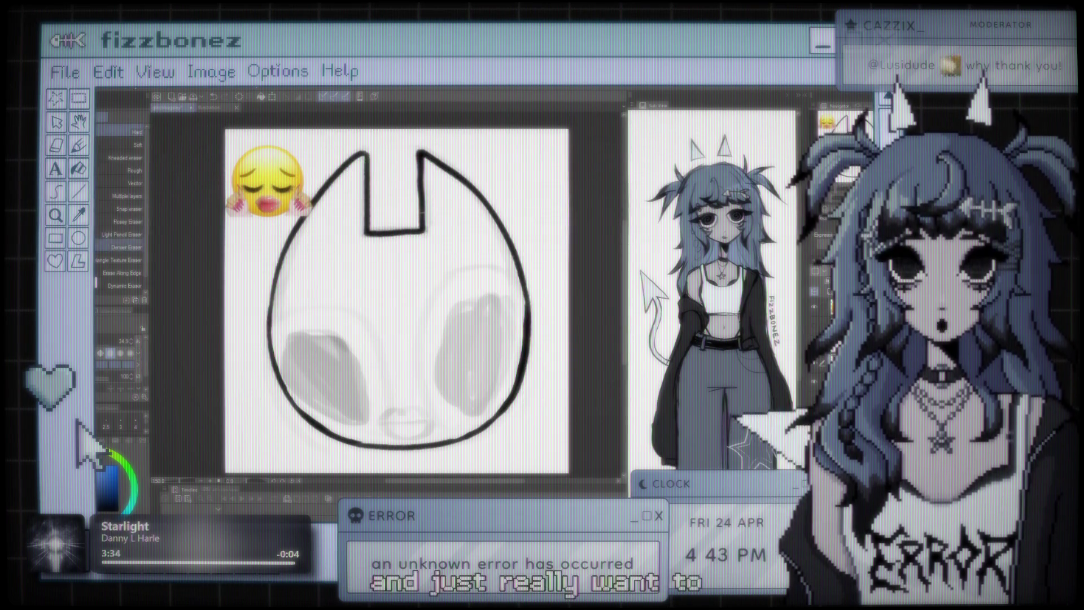
Step: Ink a curved closed-eye line across the left eye with a hooked left tip
{"action": "key", "text": "b"}
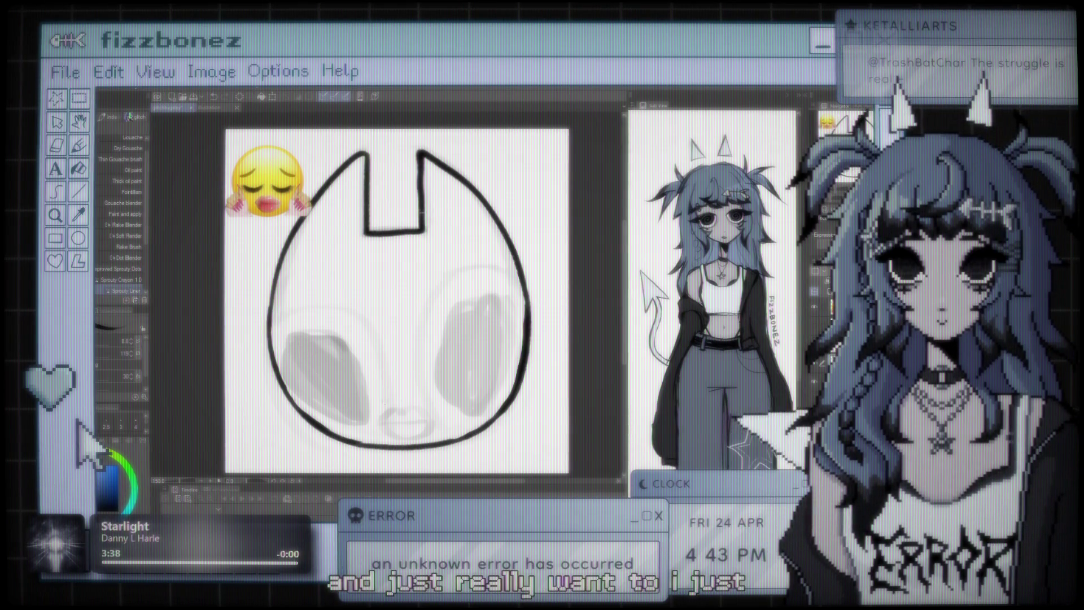
{"action": "left_click_drag", "start_coordinate": [286, 375], "coordinate": [386, 377]}
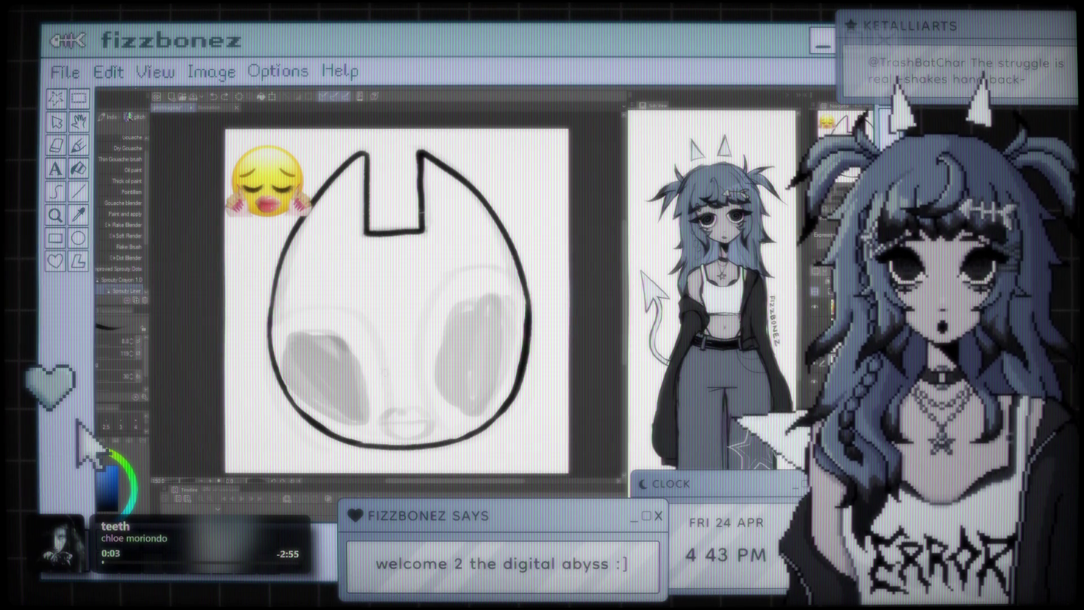
{"action": "key", "text": "ctrl+z"}
{"action": "left_click_drag", "start_coordinate": [384, 370], "coordinate": [291, 390]}
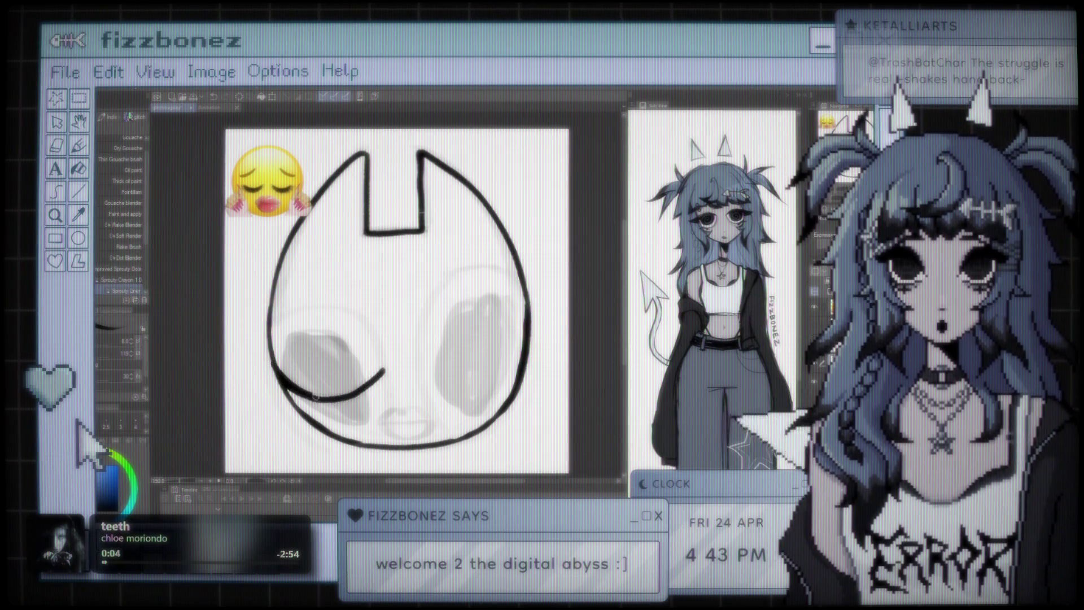
{"action": "key", "text": "ctrl+z"}
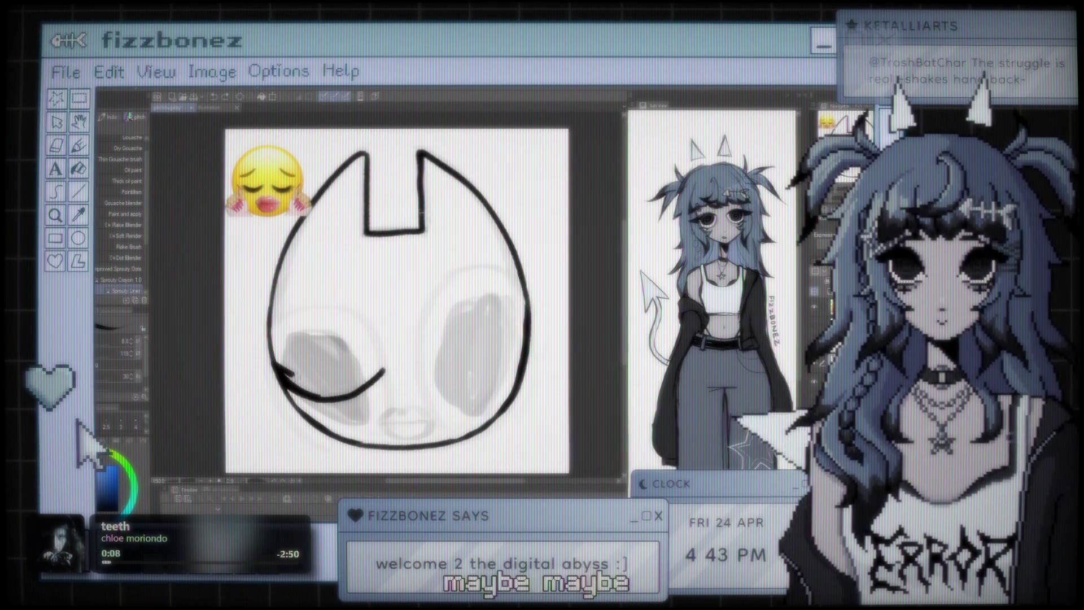
{"action": "left_click_drag", "start_coordinate": [272, 361], "coordinate": [293, 377]}
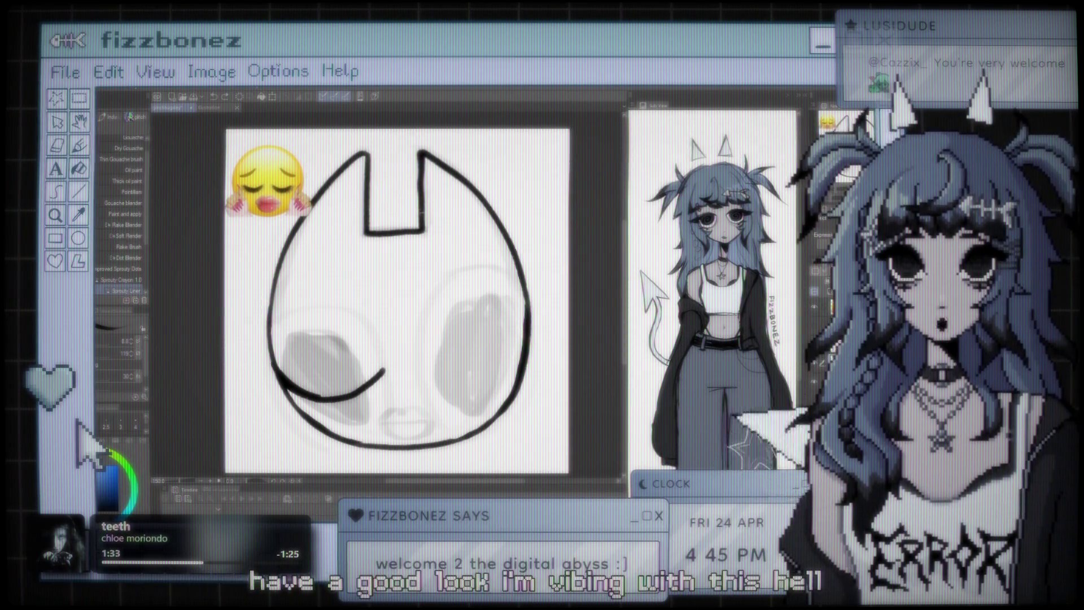
{"action": "scroll", "coordinate": [402, 299], "scroll_direction": "down", "scroll_amount": 1}
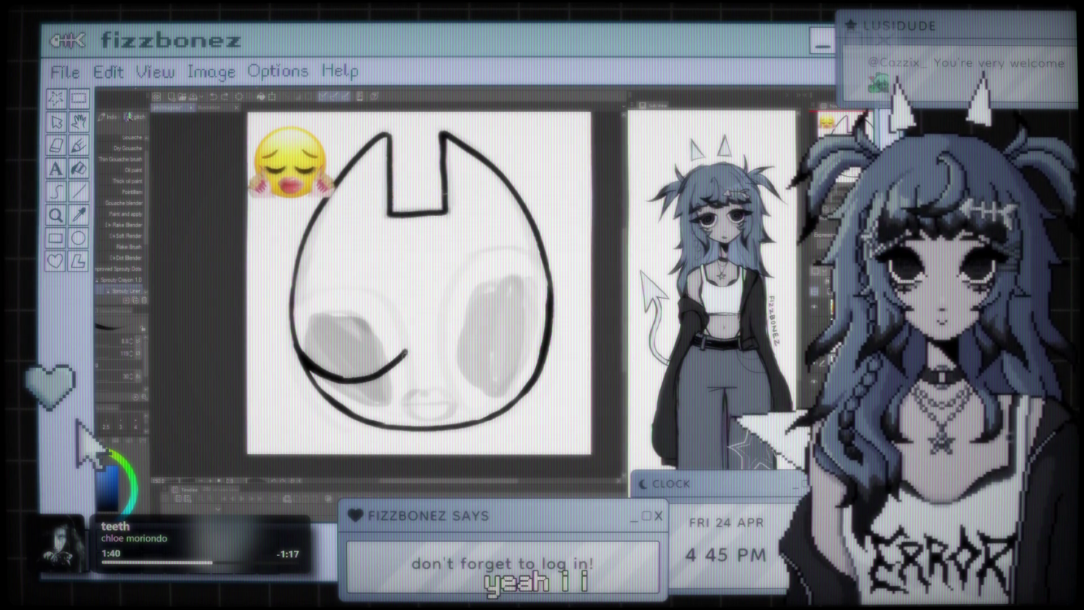
Step: Thicken the left lid, add an outer lash and a lower lash, then hide the grey eye sketch
{"action": "mouse_move", "coordinate": [408, 353]}
{"action": "left_mouse_down"}
{"action": "mouse_move", "coordinate": [308, 359]}
{"action": "mouse_move", "coordinate": [385, 372]}
{"action": "left_mouse_up"}
{"action": "mouse_move", "coordinate": [299, 356]}
{"action": "left_mouse_down"}
{"action": "mouse_move", "coordinate": [270, 342]}
{"action": "mouse_move", "coordinate": [285, 353]}
{"action": "left_mouse_up"}
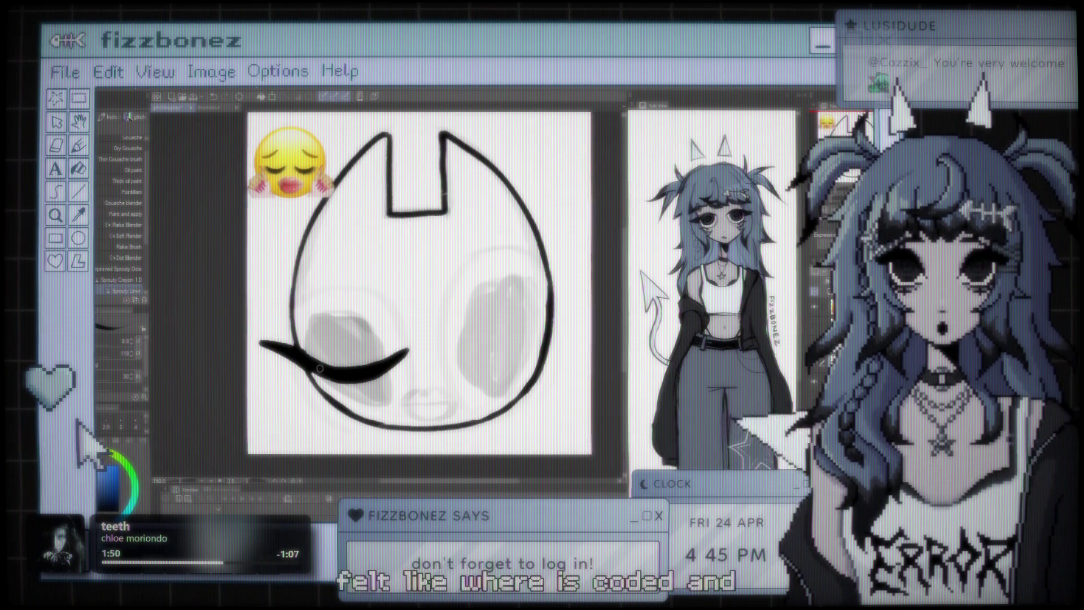
{"action": "mouse_move", "coordinate": [275, 378]}
{"action": "left_mouse_down"}
{"action": "mouse_move", "coordinate": [315, 368]}
{"action": "mouse_move", "coordinate": [341, 394]}
{"action": "left_mouse_up"}
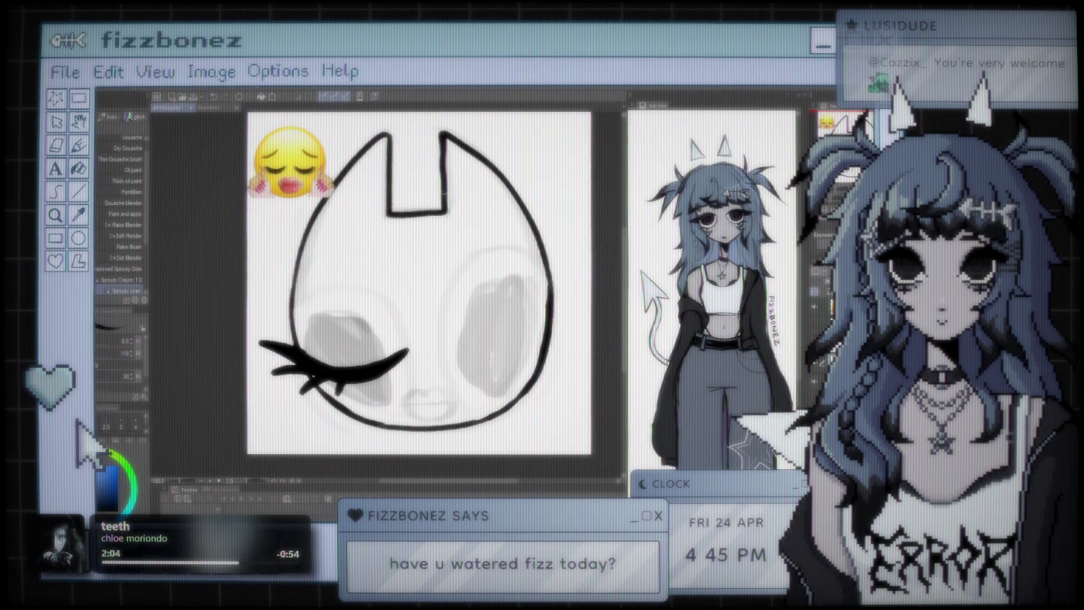
{"action": "key", "text": "Delete"}
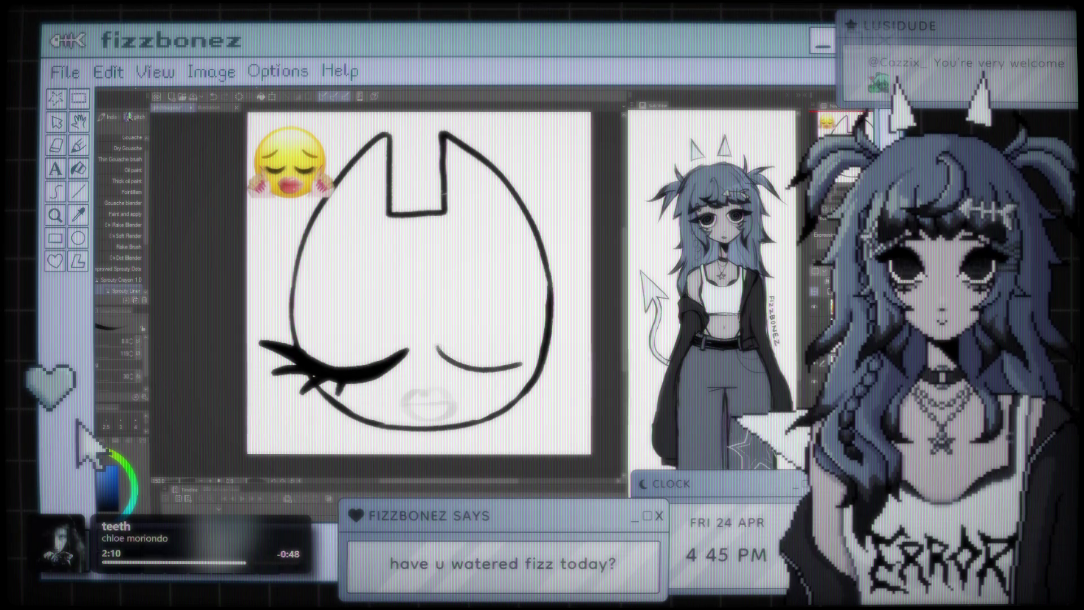
Step: Ink the right closed-eye line to the face outline, thicken it, redraw its tip and add a curling lash
{"action": "left_click_drag", "start_coordinate": [492, 367], "coordinate": [542, 352]}
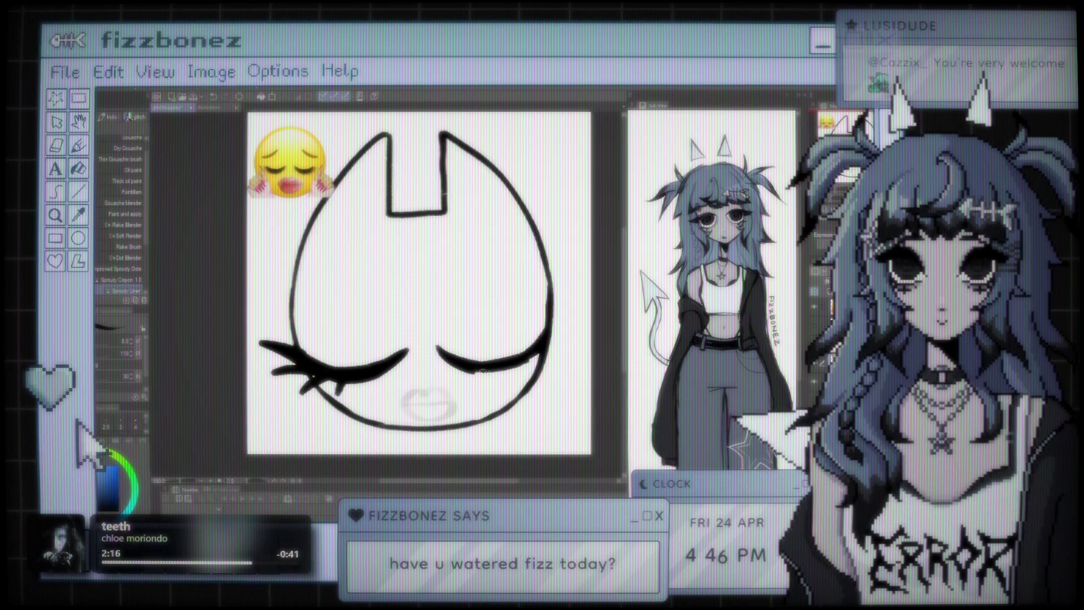
{"action": "left_click_drag", "start_coordinate": [477, 371], "coordinate": [567, 341]}
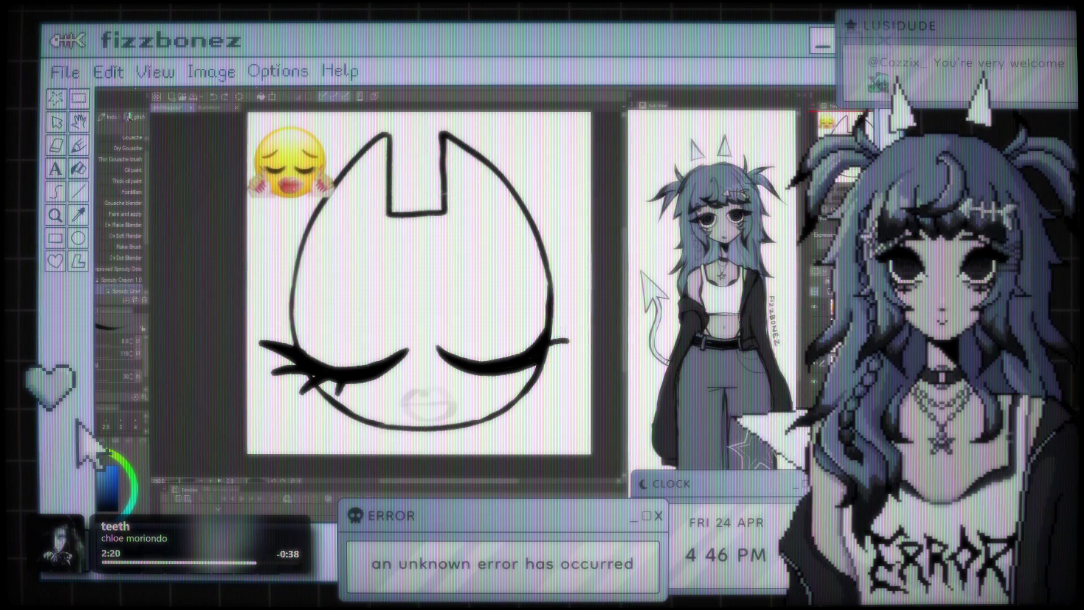
{"action": "key", "text": "ctrl+y"}
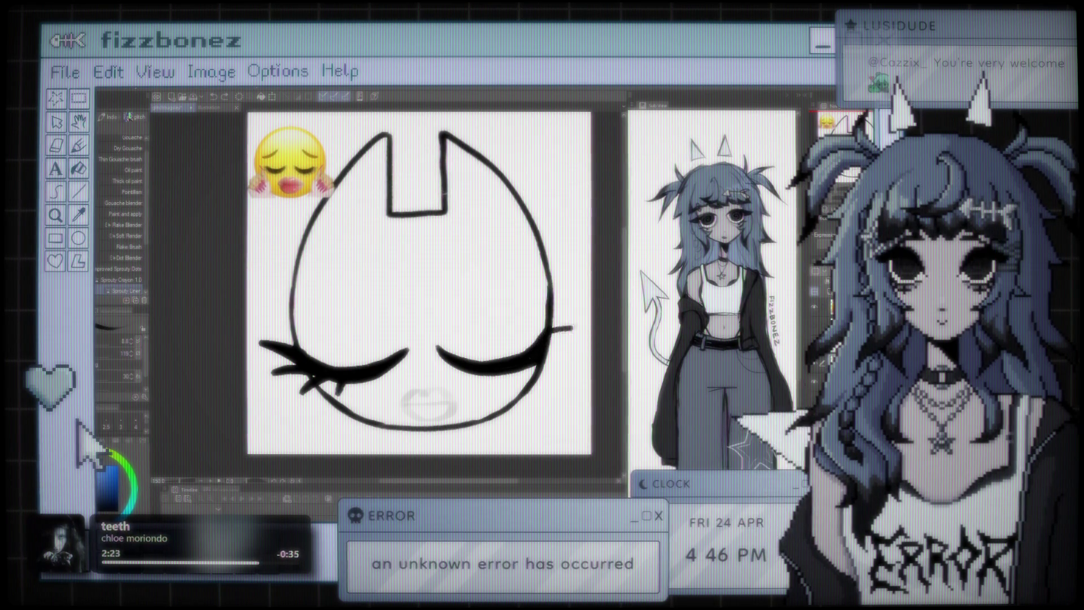
{"action": "left_click_drag", "start_coordinate": [531, 344], "coordinate": [587, 329]}
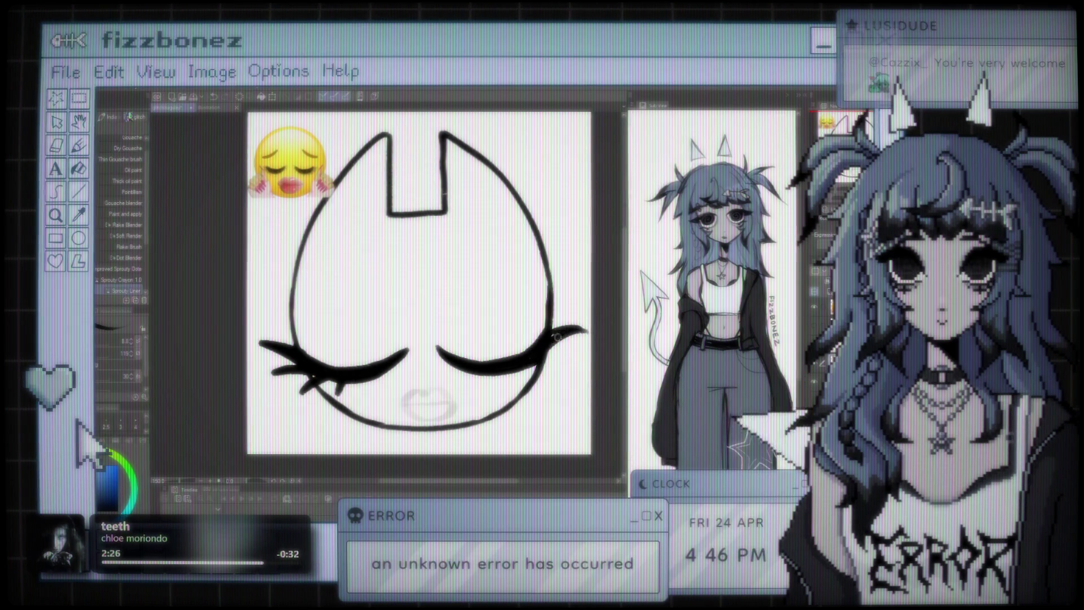
{"action": "mouse_move", "coordinate": [541, 359]}
{"action": "left_mouse_down"}
{"action": "mouse_move", "coordinate": [573, 367]}
{"action": "mouse_move", "coordinate": [551, 389]}
{"action": "mouse_move", "coordinate": [528, 370]}
{"action": "left_mouse_up"}
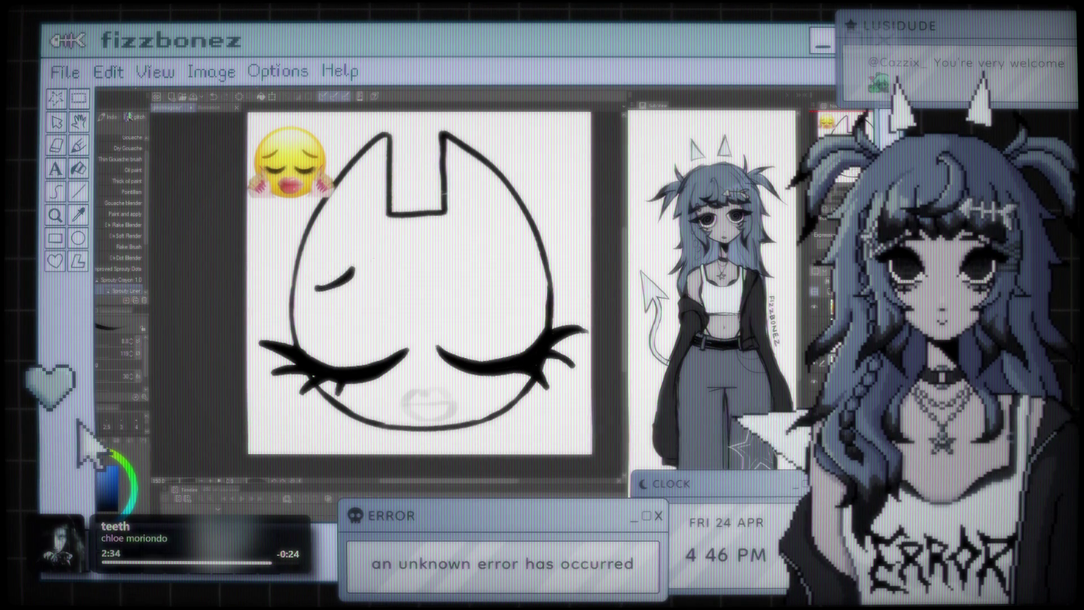
Step: Add a small brow curve above the eye and start inking the lower lip's right outline
{"action": "left_click_drag", "start_coordinate": [476, 263], "coordinate": [522, 279]}
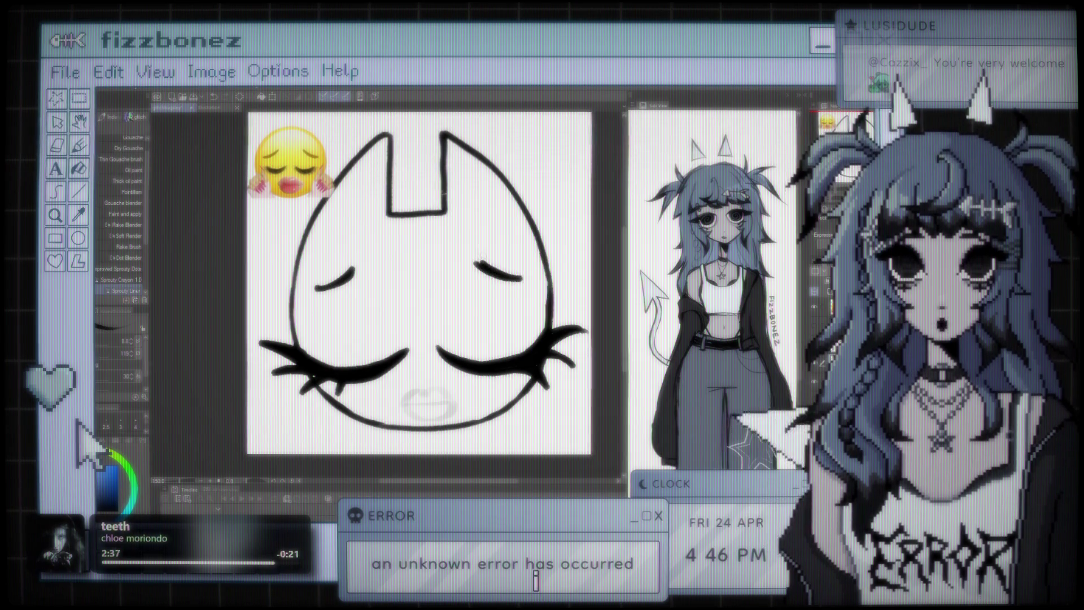
{"action": "key", "text": "ctrl+z"}
{"action": "key", "text": "ctrl+z"}
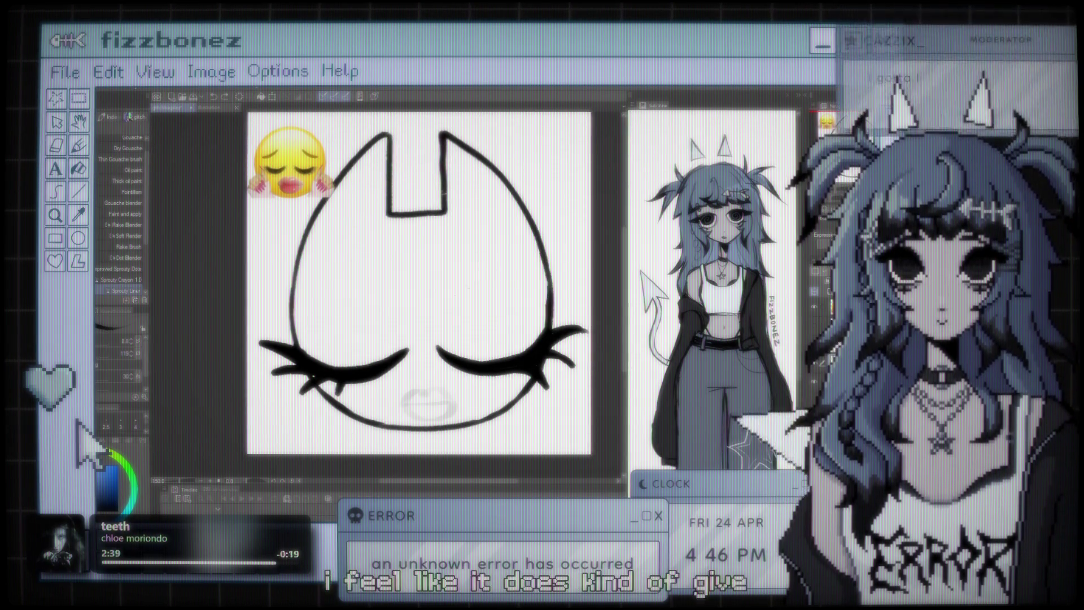
{"action": "key", "text": "ctrl+y"}
{"action": "key", "text": "ctrl+y"}
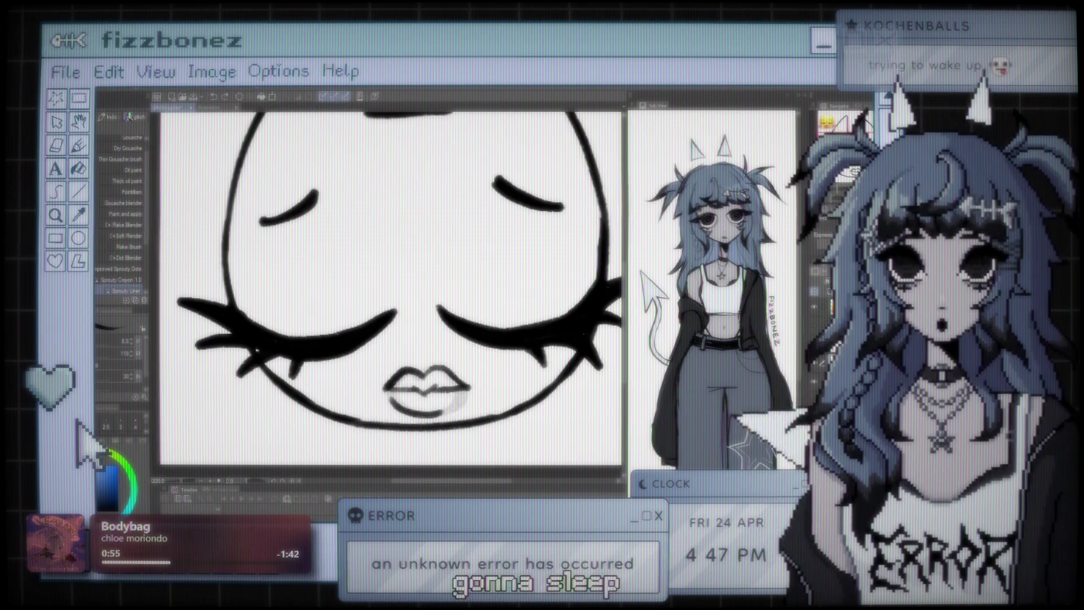
{"action": "mouse_move", "coordinate": [464, 395]}
{"action": "left_mouse_down"}
{"action": "mouse_move", "coordinate": [438, 414]}
{"action": "mouse_move", "coordinate": [460, 399]}
{"action": "left_mouse_up"}
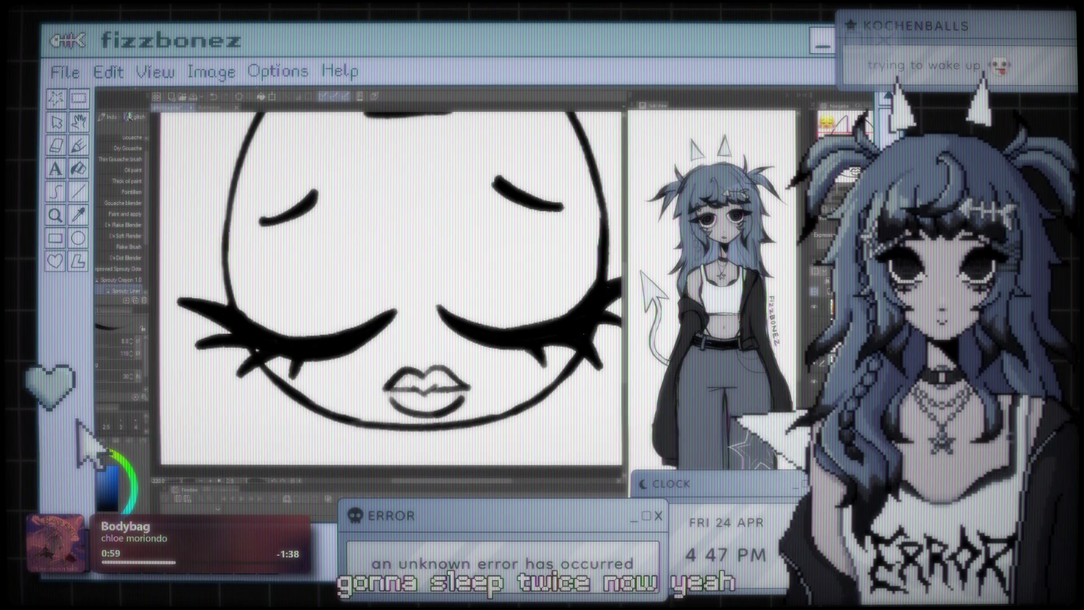
{"action": "scroll", "coordinate": [390, 288], "scroll_direction": "down", "scroll_amount": 4}
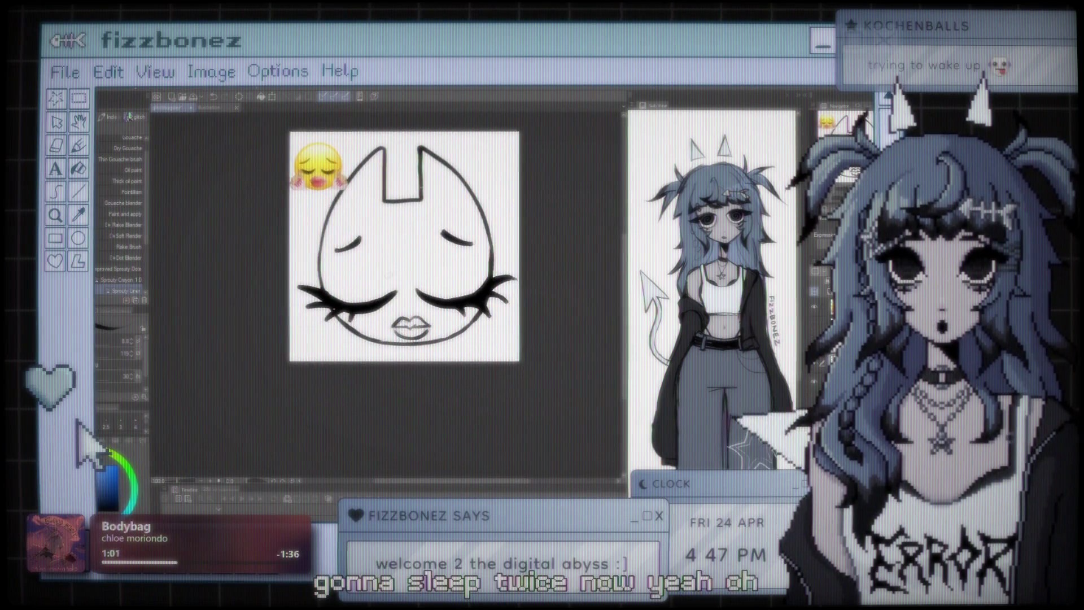
{"action": "scroll", "coordinate": [419, 283], "scroll_direction": "up", "scroll_amount": 2}
{"action": "scroll", "coordinate": [419, 283], "scroll_direction": "up", "scroll_amount": 1}
{"action": "scroll", "coordinate": [419, 283], "scroll_direction": "up", "scroll_amount": 1}
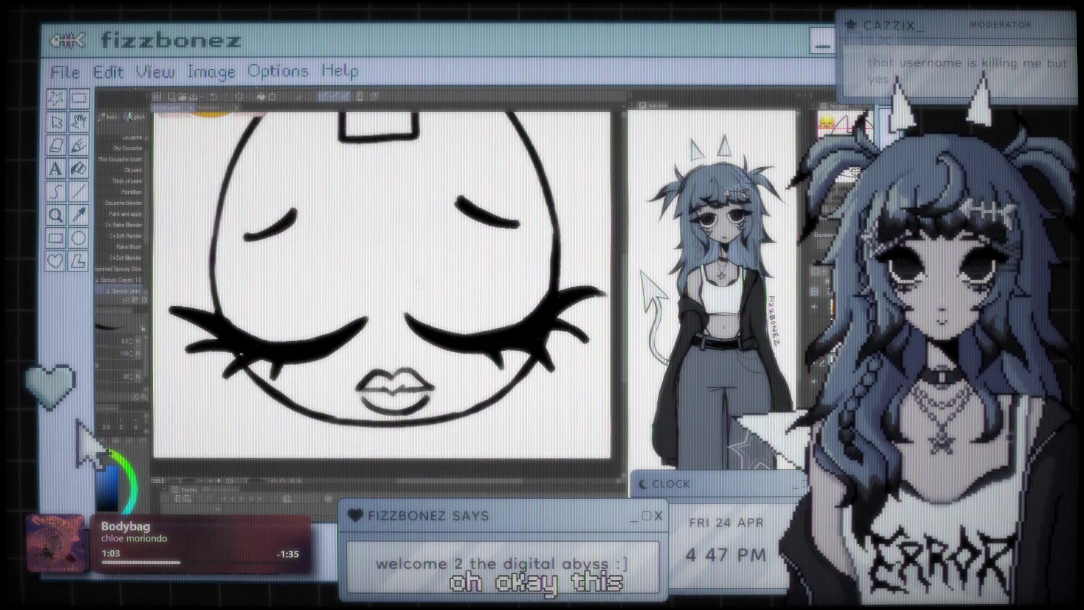
{"action": "scroll", "coordinate": [452, 268], "scroll_direction": "down", "scroll_amount": 2}
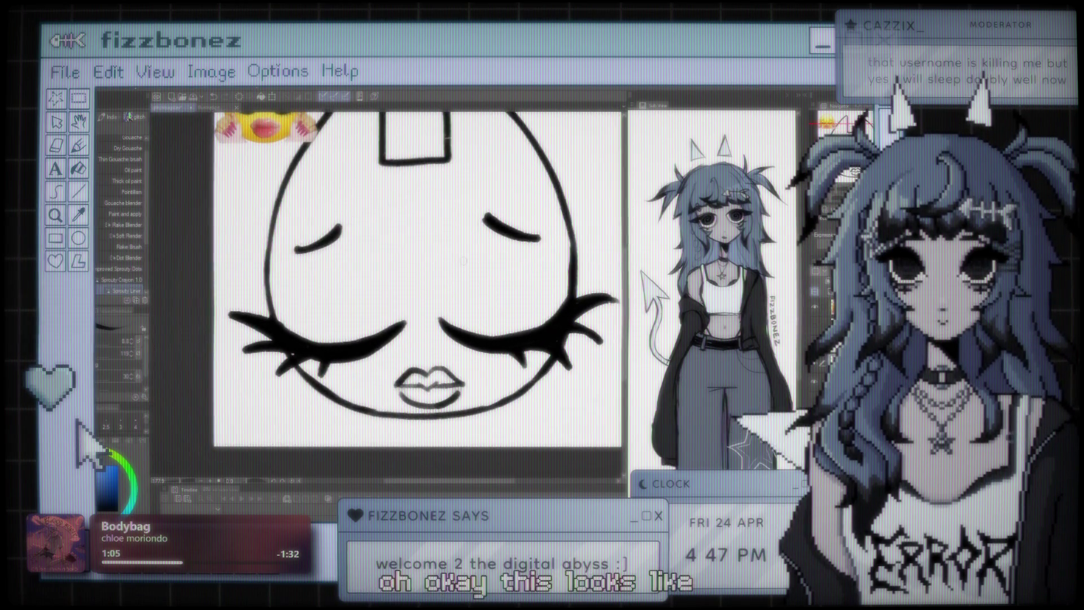
{"action": "scroll", "coordinate": [464, 261], "scroll_direction": "up", "scroll_amount": 2}
{"action": "scroll", "coordinate": [482, 282], "scroll_direction": "down", "scroll_amount": 2}
{"action": "scroll", "coordinate": [483, 282], "scroll_direction": "up", "scroll_amount": 1}
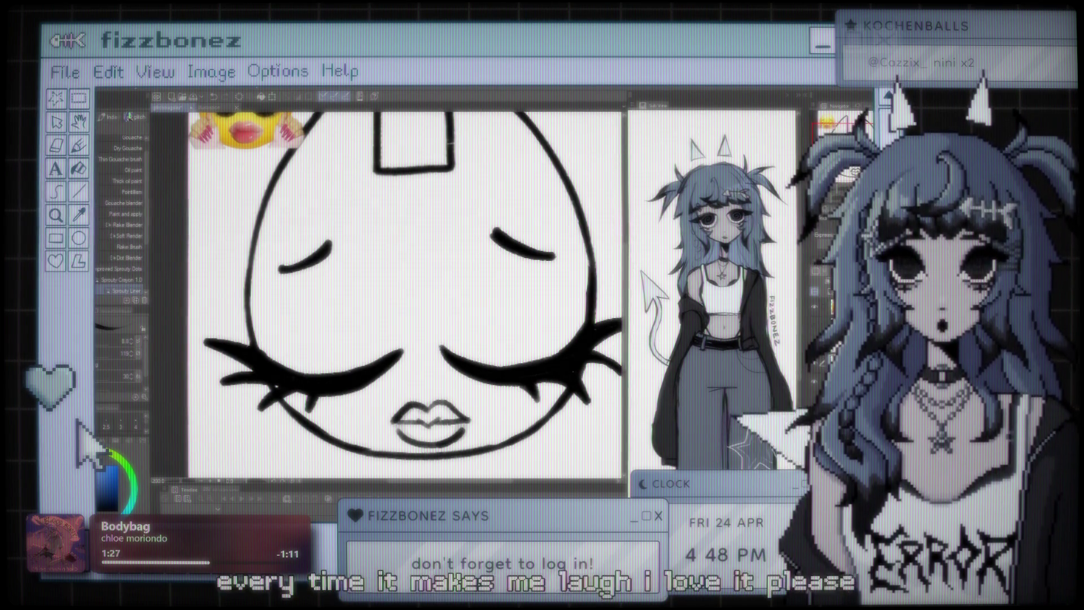
{"action": "scroll", "coordinate": [425, 273], "scroll_direction": "down", "scroll_amount": 5}
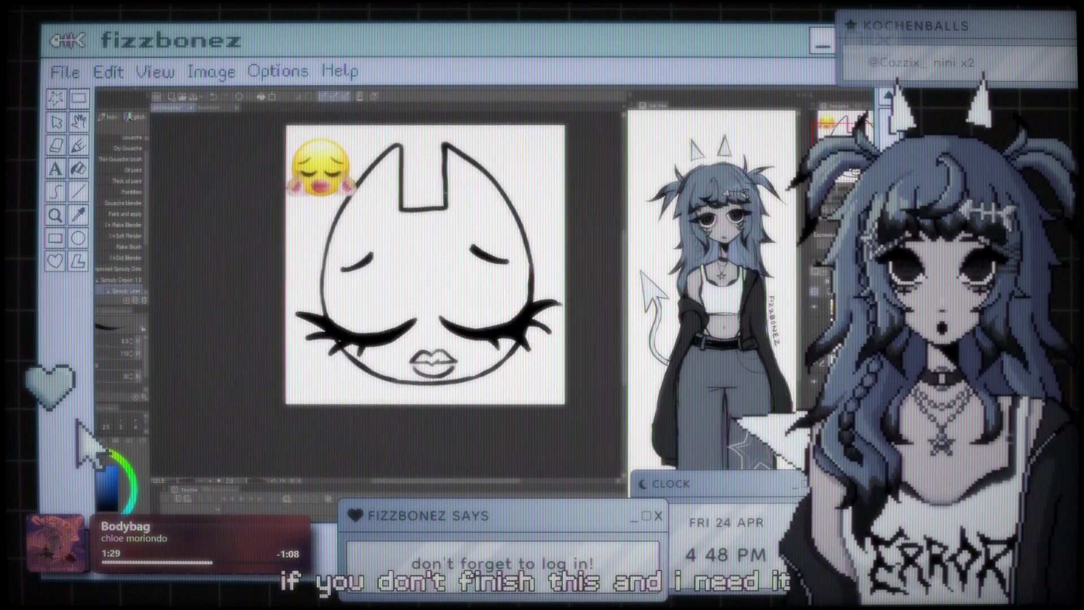
{"action": "scroll", "coordinate": [425, 273], "scroll_direction": "up", "scroll_amount": 2}
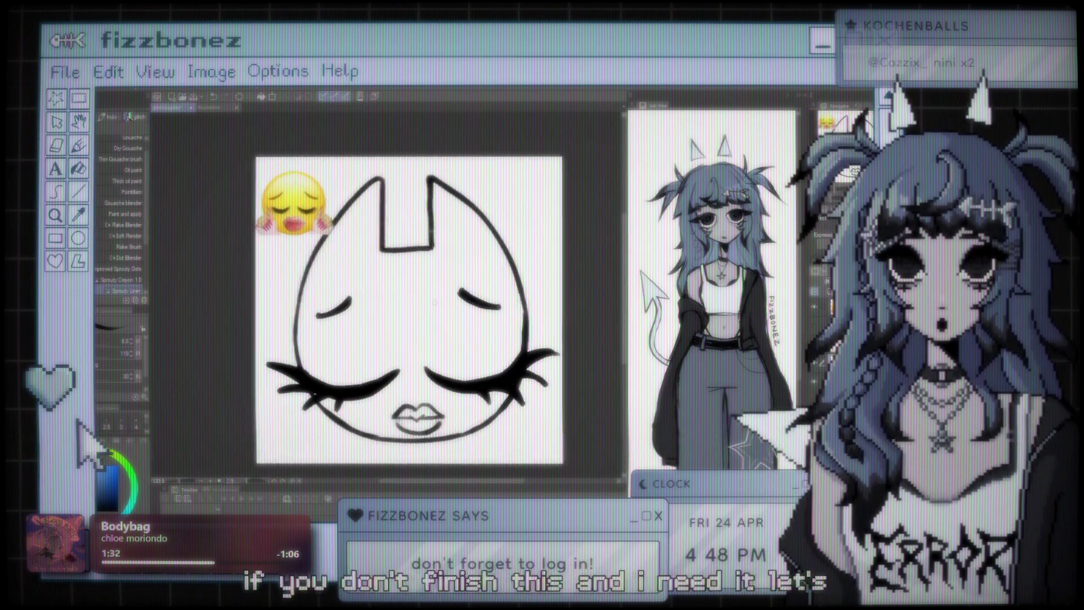
{"action": "scroll", "coordinate": [435, 281], "scroll_direction": "down", "scroll_amount": 1}
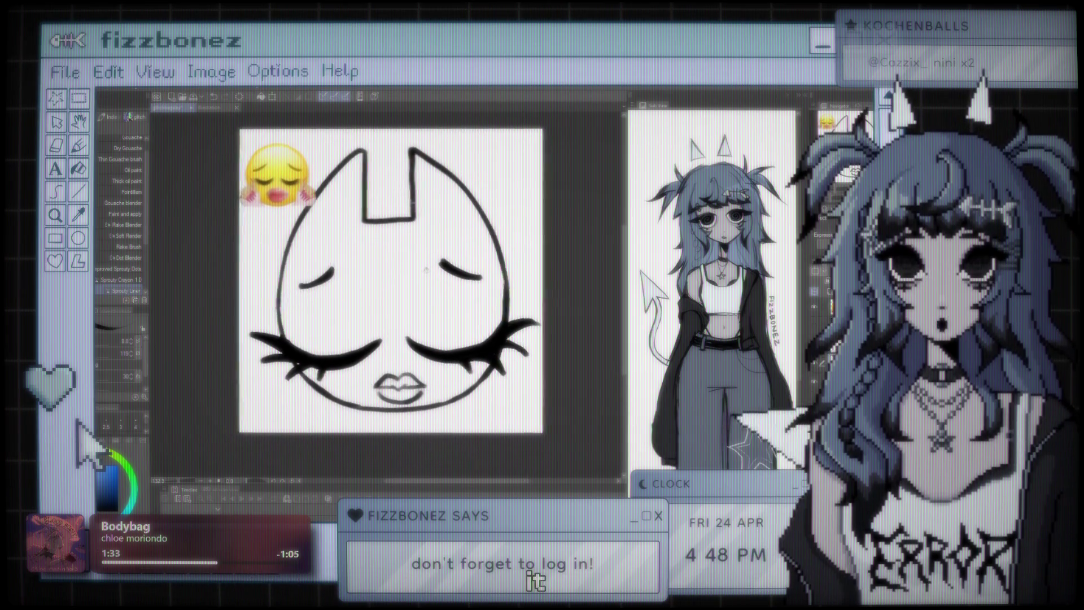
{"action": "scroll", "coordinate": [432, 271], "scroll_direction": "up", "scroll_amount": 1}
{"action": "scroll", "coordinate": [395, 282], "scroll_direction": "up", "scroll_amount": 2}
{"action": "scroll", "coordinate": [395, 282], "scroll_direction": "down", "scroll_amount": 2}
{"action": "scroll", "coordinate": [396, 282], "scroll_direction": "up", "scroll_amount": 1}
{"action": "scroll", "coordinate": [406, 282], "scroll_direction": "up", "scroll_amount": 1}
{"action": "scroll", "coordinate": [473, 258], "scroll_direction": "up", "scroll_amount": 2}
{"action": "scroll", "coordinate": [473, 258], "scroll_direction": "down", "scroll_amount": 2}
{"action": "scroll", "coordinate": [473, 259], "scroll_direction": "up", "scroll_amount": 1}
{"action": "scroll", "coordinate": [339, 226], "scroll_direction": "up", "scroll_amount": 1}
{"action": "scroll", "coordinate": [262, 182], "scroll_direction": "up", "scroll_amount": 2}
{"action": "scroll", "coordinate": [395, 293], "scroll_direction": "down", "scroll_amount": 1}
{"action": "scroll", "coordinate": [395, 294], "scroll_direction": "down", "scroll_amount": 1}
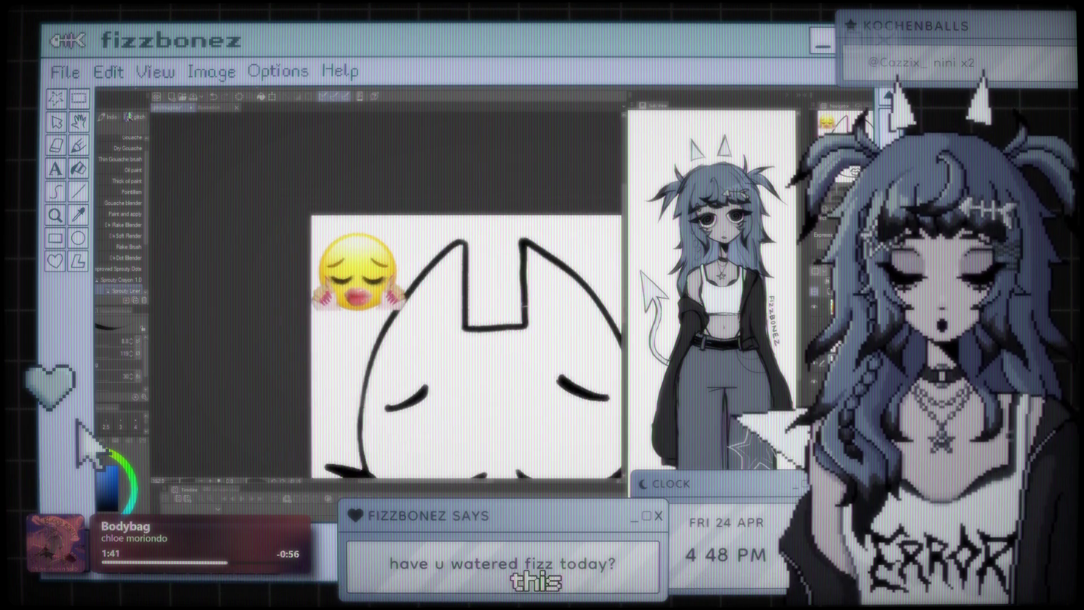
{"action": "scroll", "coordinate": [396, 294], "scroll_direction": "down", "scroll_amount": 2}
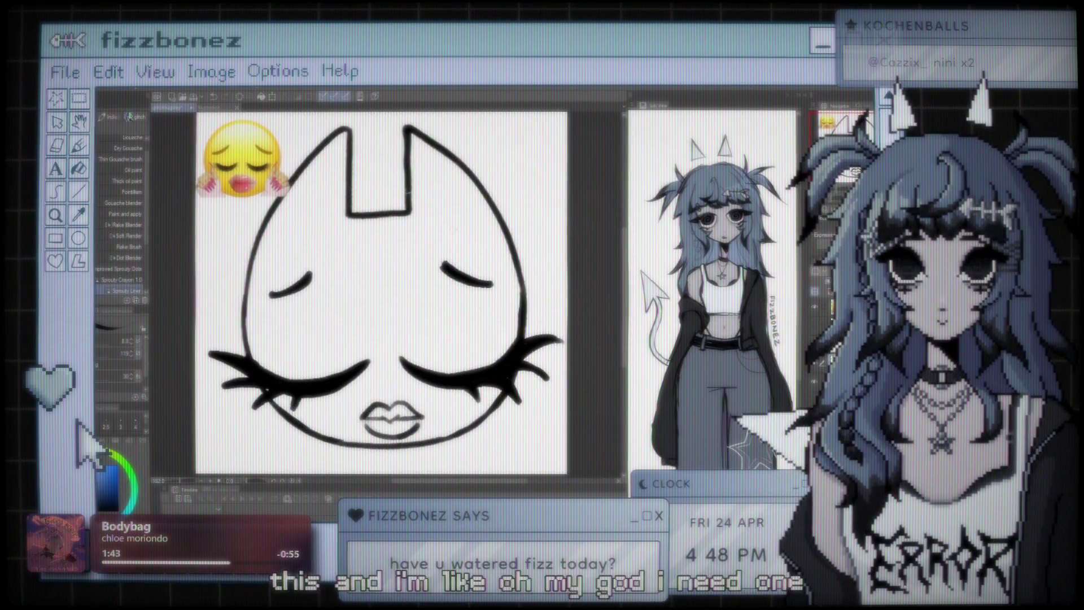
{"action": "scroll", "coordinate": [392, 294], "scroll_direction": "left", "scroll_amount": 1}
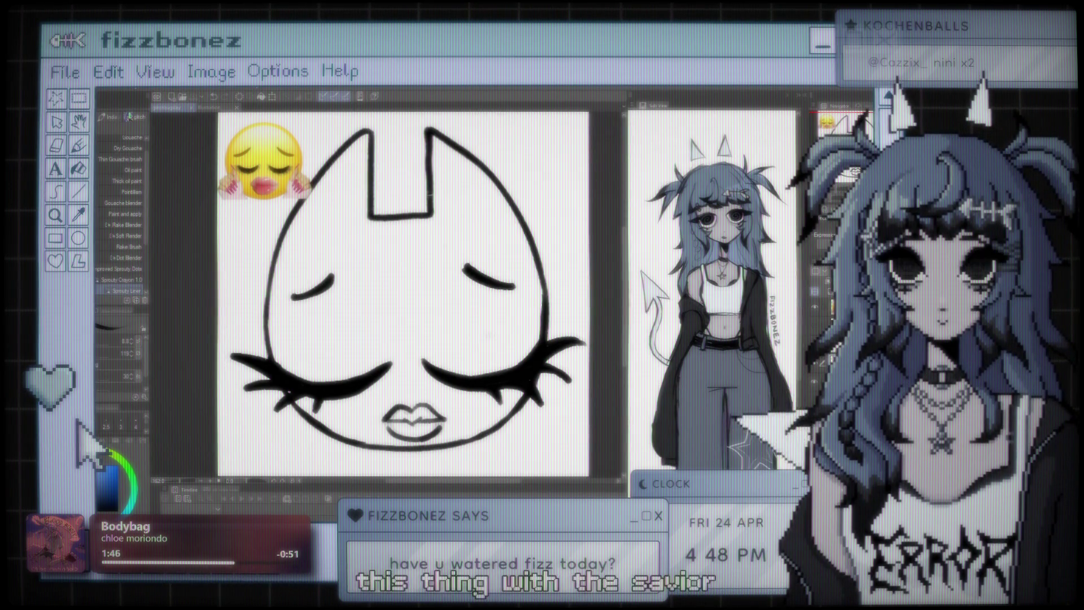
{"action": "scroll", "coordinate": [523, 317], "scroll_direction": "down", "scroll_amount": 2}
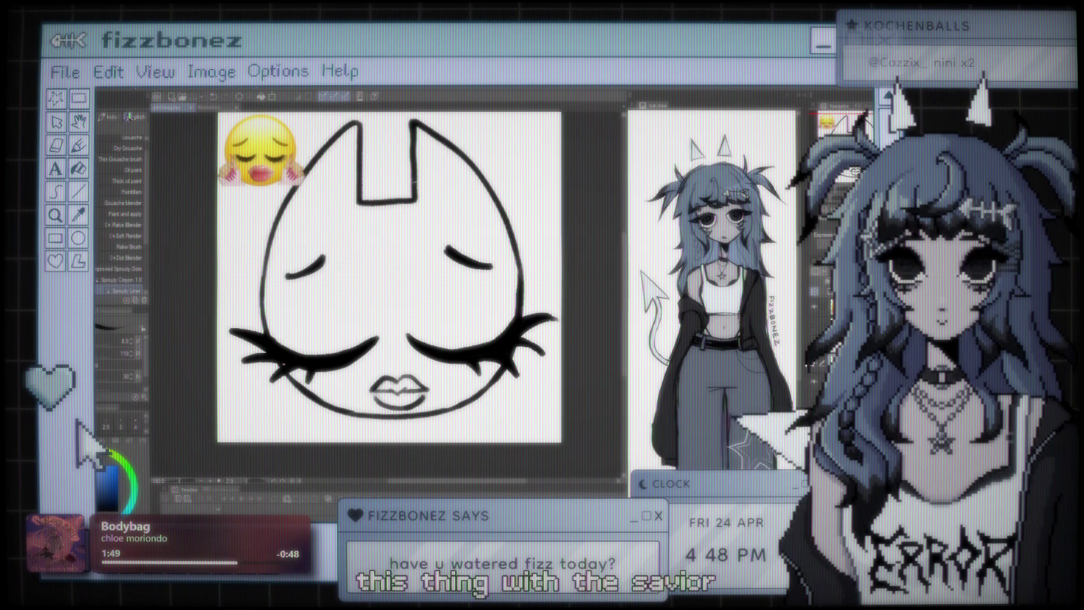
{"action": "scroll", "coordinate": [361, 181], "scroll_direction": "down", "scroll_amount": 2}
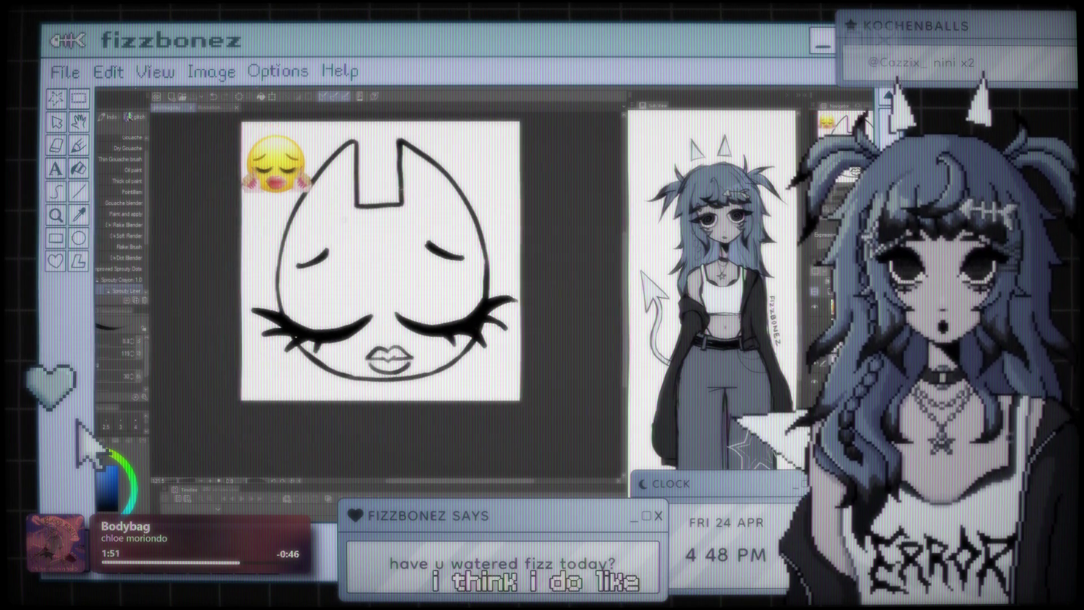
{"action": "scroll", "coordinate": [387, 288], "scroll_direction": "up", "scroll_amount": 3}
{"action": "scroll", "coordinate": [386, 288], "scroll_direction": "down", "scroll_amount": 3}
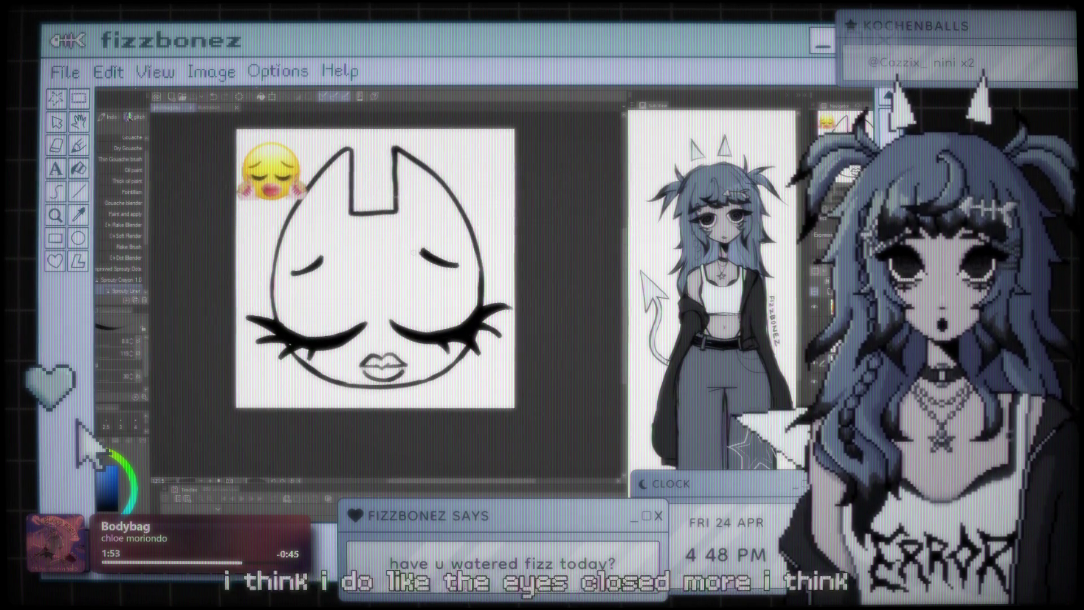
{"action": "scroll", "coordinate": [430, 296], "scroll_direction": "up", "scroll_amount": 1}
{"action": "scroll", "coordinate": [429, 296], "scroll_direction": "up", "scroll_amount": 1}
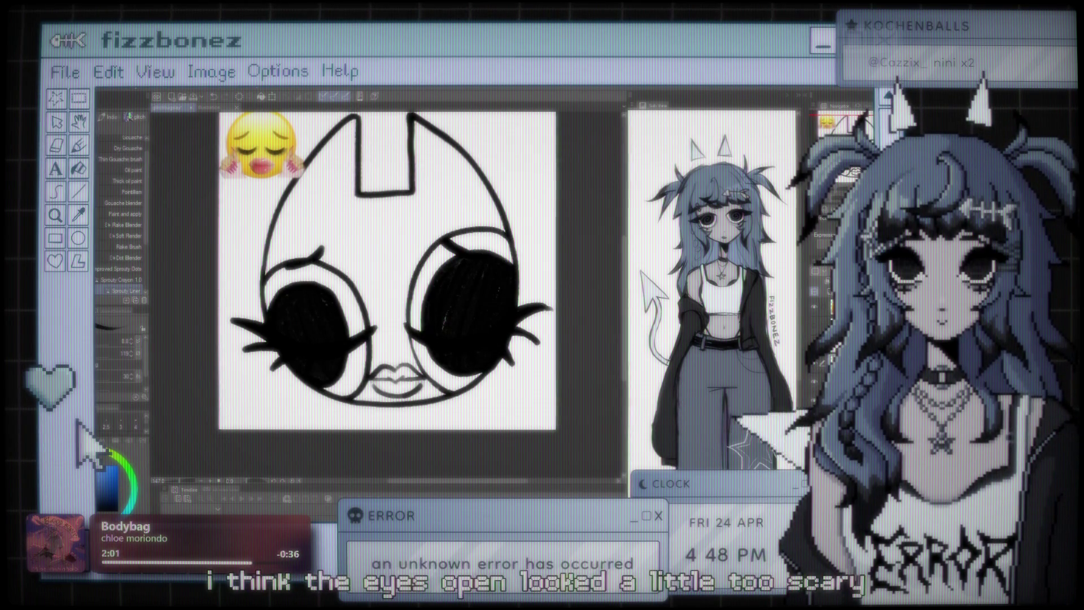
{"action": "key", "text": "ctrl+z"}
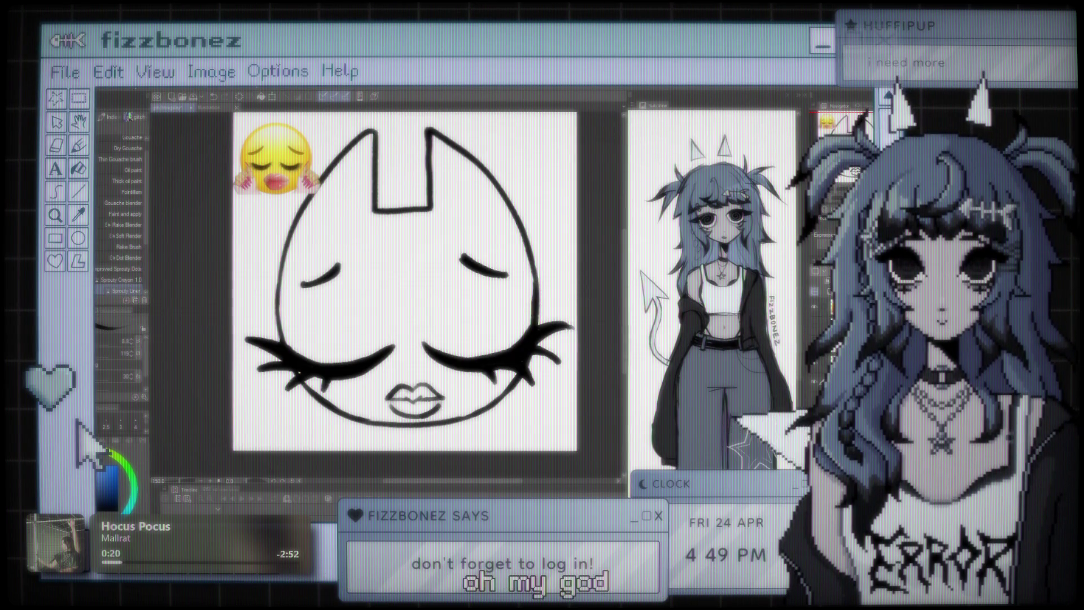
{"action": "scroll", "coordinate": [406, 277], "scroll_direction": "down", "scroll_amount": 2}
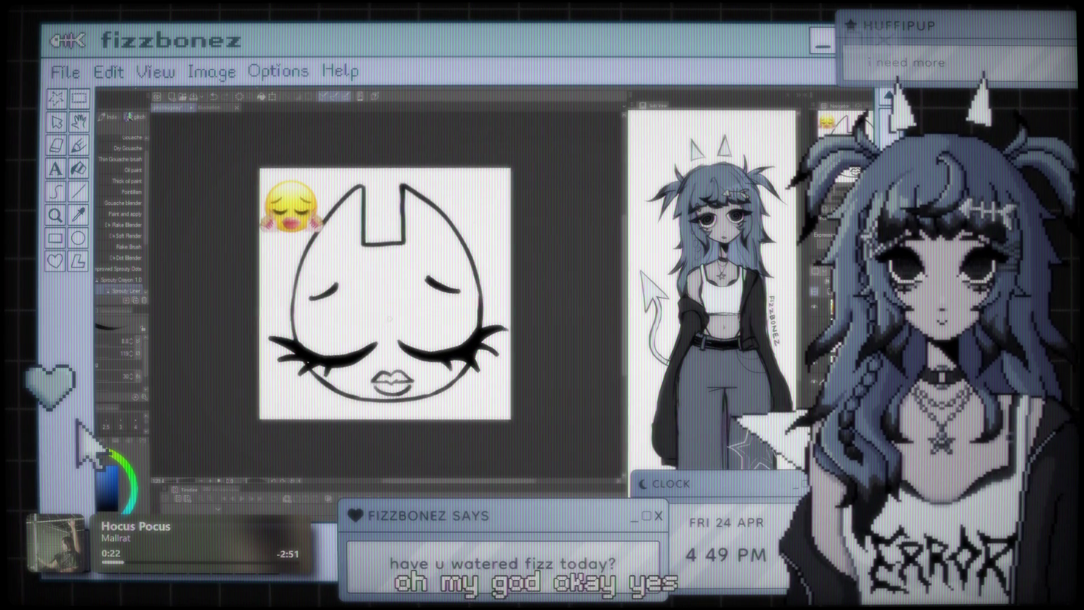
{"action": "scroll", "coordinate": [390, 277], "scroll_direction": "up", "scroll_amount": 2}
{"action": "scroll", "coordinate": [373, 282], "scroll_direction": "down", "scroll_amount": 2}
{"action": "scroll", "coordinate": [373, 283], "scroll_direction": "up", "scroll_amount": 2}
{"action": "scroll", "coordinate": [367, 282], "scroll_direction": "down", "scroll_amount": 2}
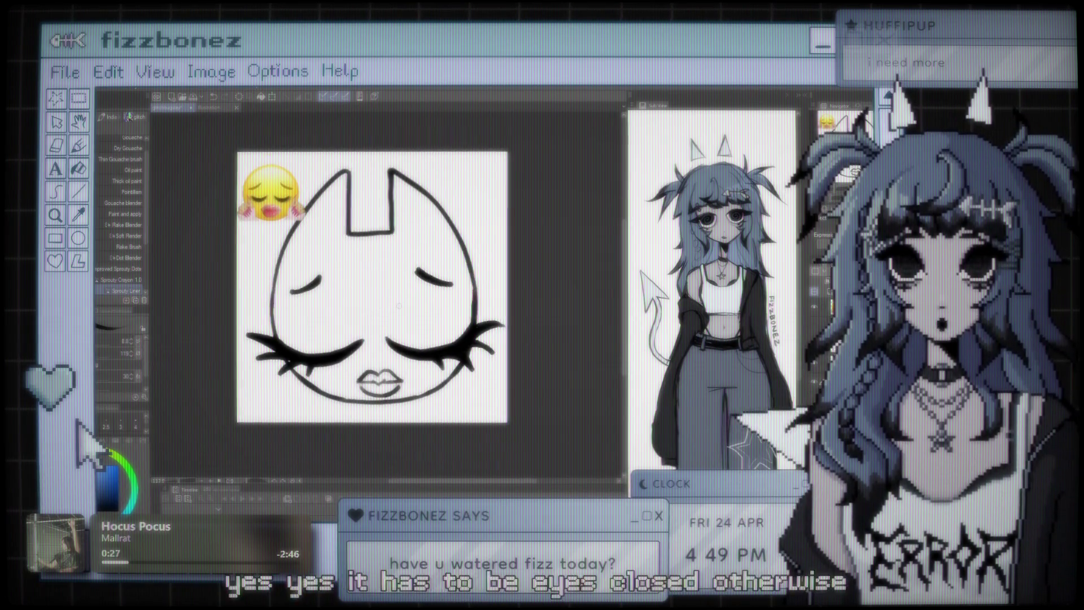
{"action": "scroll", "coordinate": [367, 282], "scroll_direction": "up", "scroll_amount": 2}
{"action": "scroll", "coordinate": [367, 283], "scroll_direction": "down", "scroll_amount": 1}
{"action": "scroll", "coordinate": [371, 282], "scroll_direction": "down", "scroll_amount": 1}
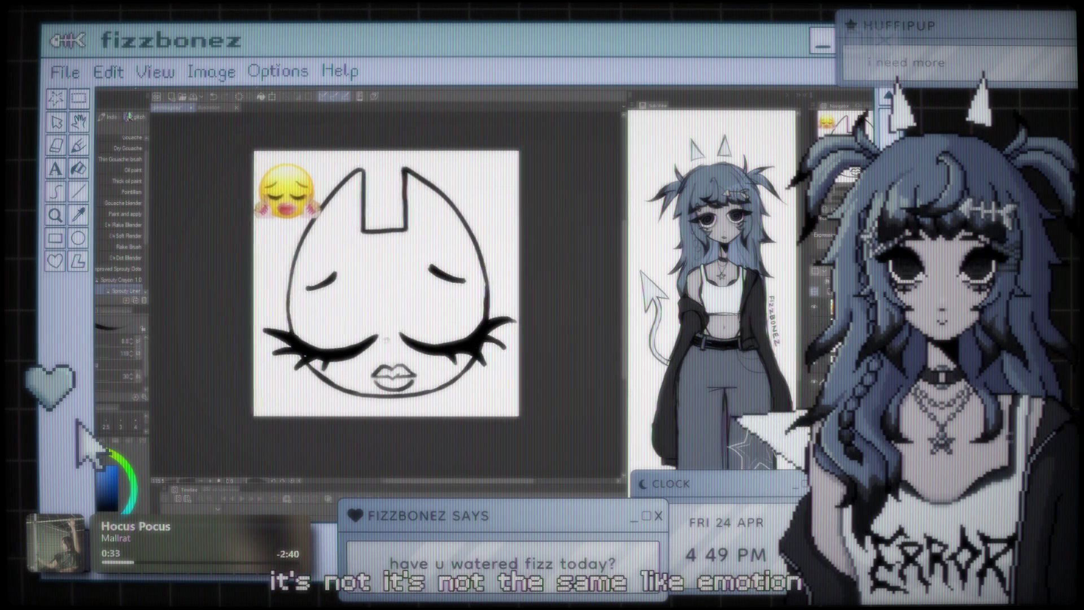
{"action": "scroll", "coordinate": [371, 283], "scroll_direction": "up", "scroll_amount": 1}
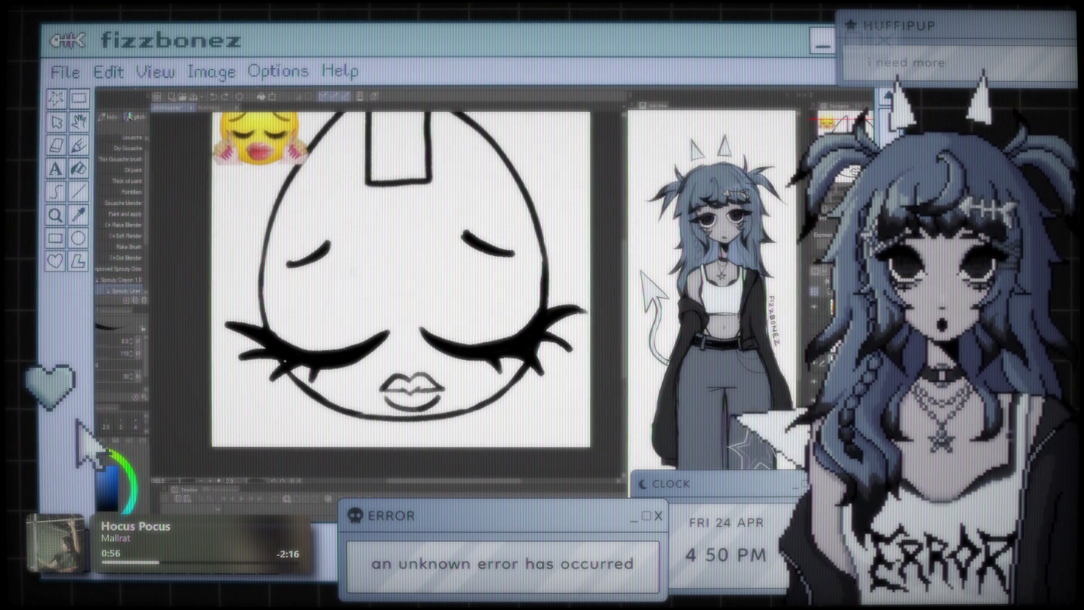
{"action": "scroll", "coordinate": [401, 279], "scroll_direction": "down", "scroll_amount": 1}
{"action": "scroll", "coordinate": [400, 279], "scroll_direction": "down", "scroll_amount": 1}
{"action": "scroll", "coordinate": [400, 280], "scroll_direction": "down", "scroll_amount": 1}
{"action": "scroll", "coordinate": [390, 285], "scroll_direction": "up", "scroll_amount": 1}
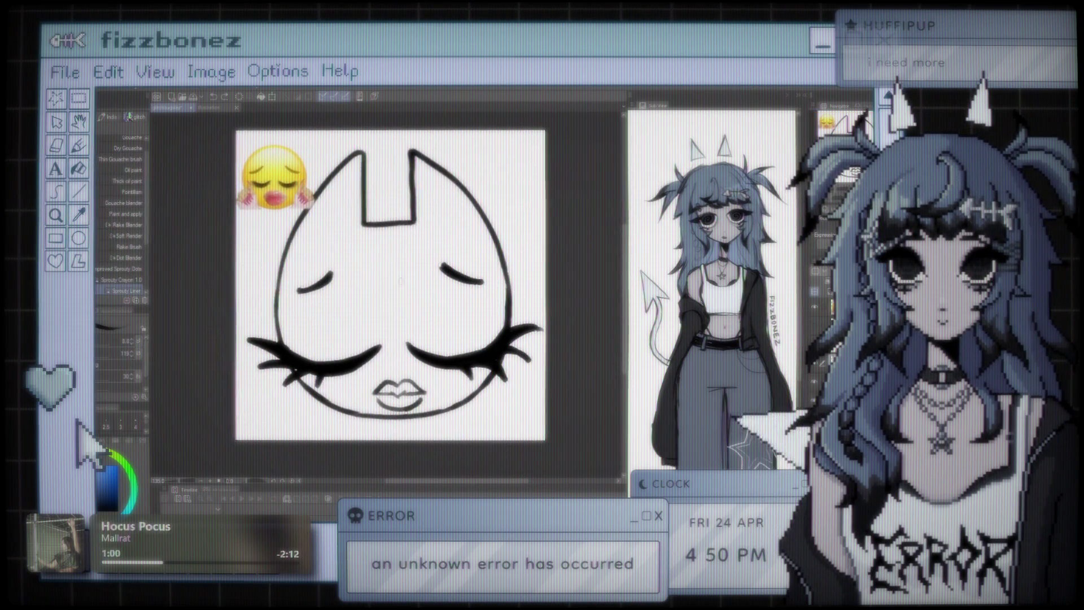
{"action": "scroll", "coordinate": [390, 285], "scroll_direction": "up", "scroll_amount": 1}
{"action": "scroll", "coordinate": [389, 285], "scroll_direction": "up", "scroll_amount": 1}
{"action": "scroll", "coordinate": [396, 288], "scroll_direction": "up", "scroll_amount": 1}
{"action": "scroll", "coordinate": [395, 288], "scroll_direction": "down", "scroll_amount": 1}
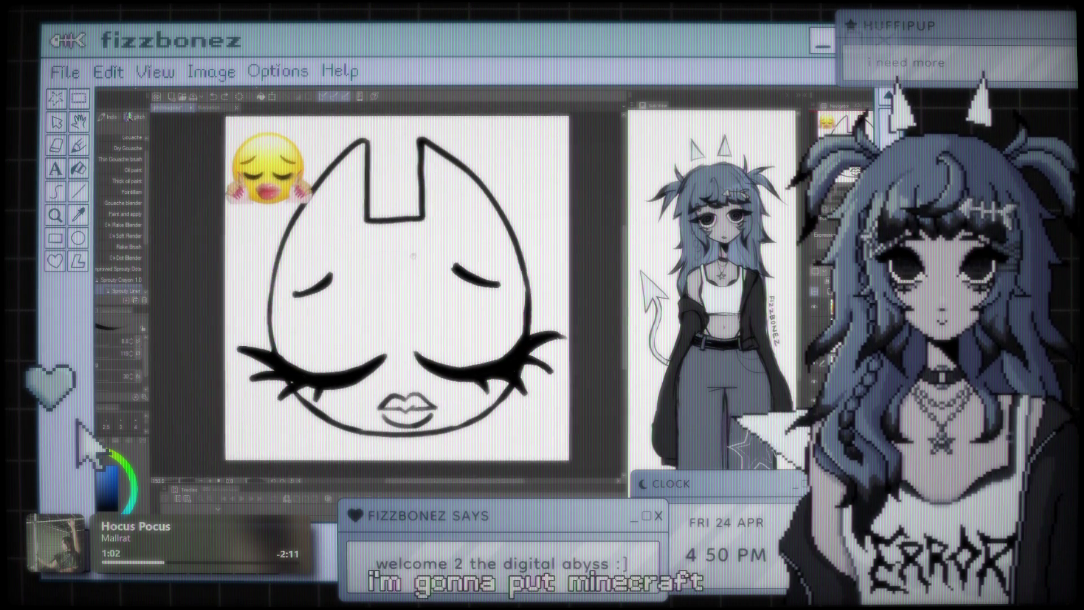
{"action": "scroll", "coordinate": [395, 288], "scroll_direction": "up", "scroll_amount": 1}
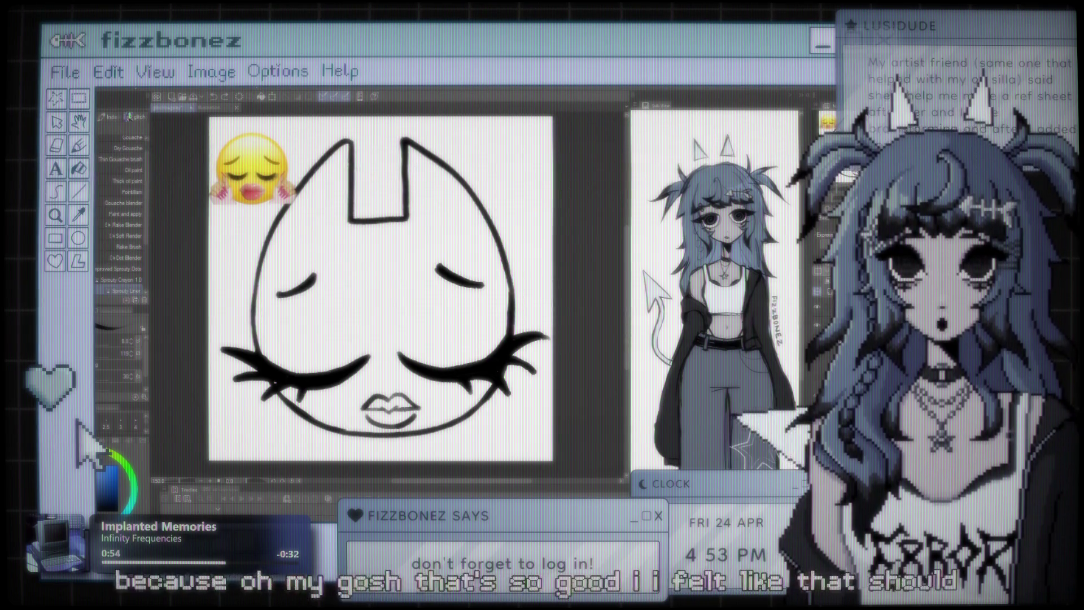
{"action": "key", "text": "e"}
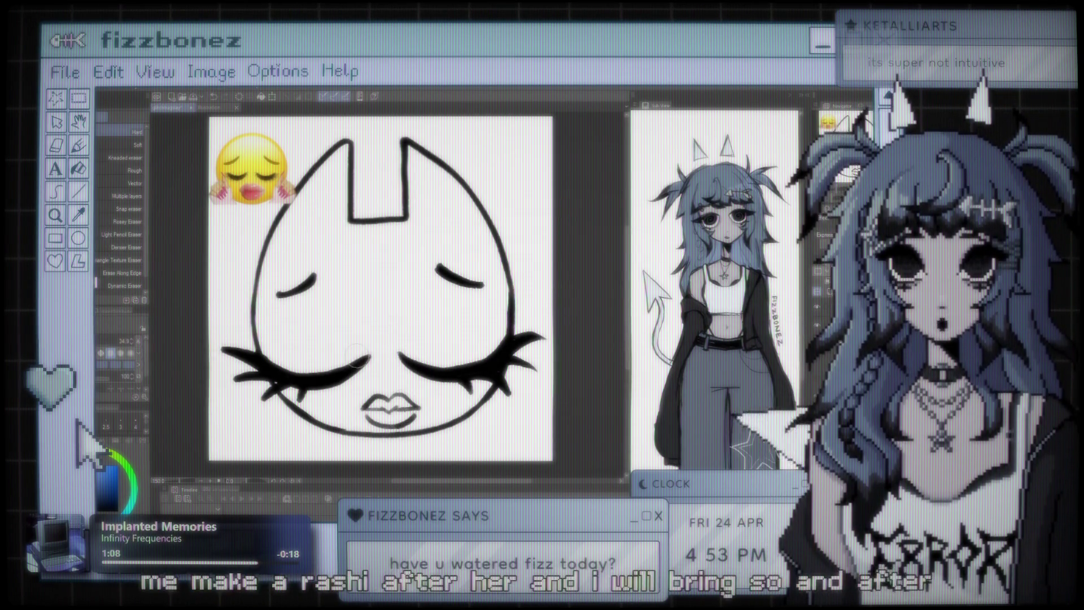
{"action": "key", "text": "b"}
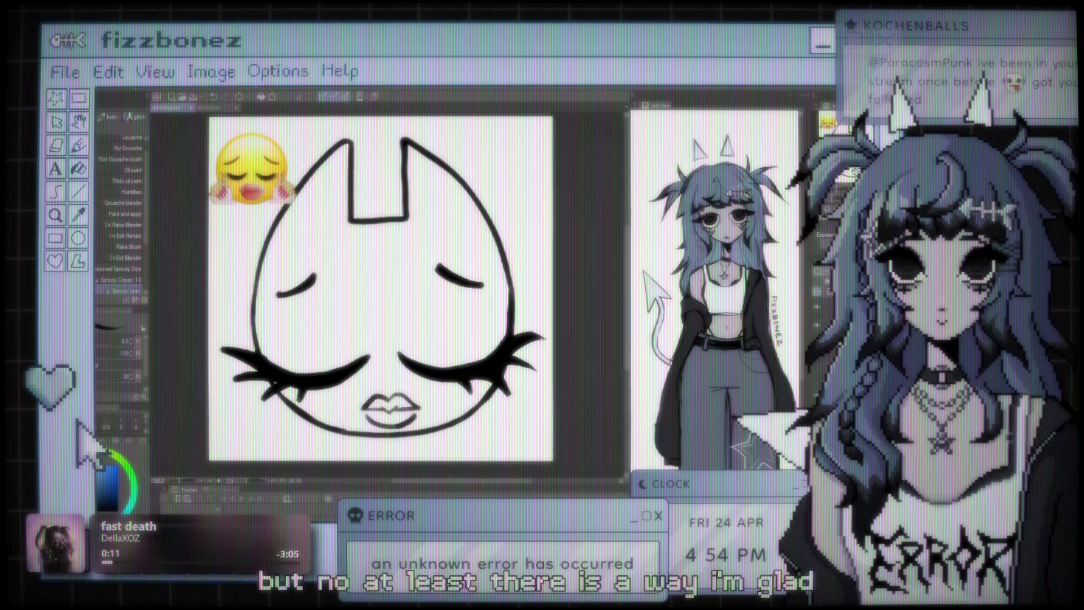
{"action": "key", "text": "ctrl+minus"}
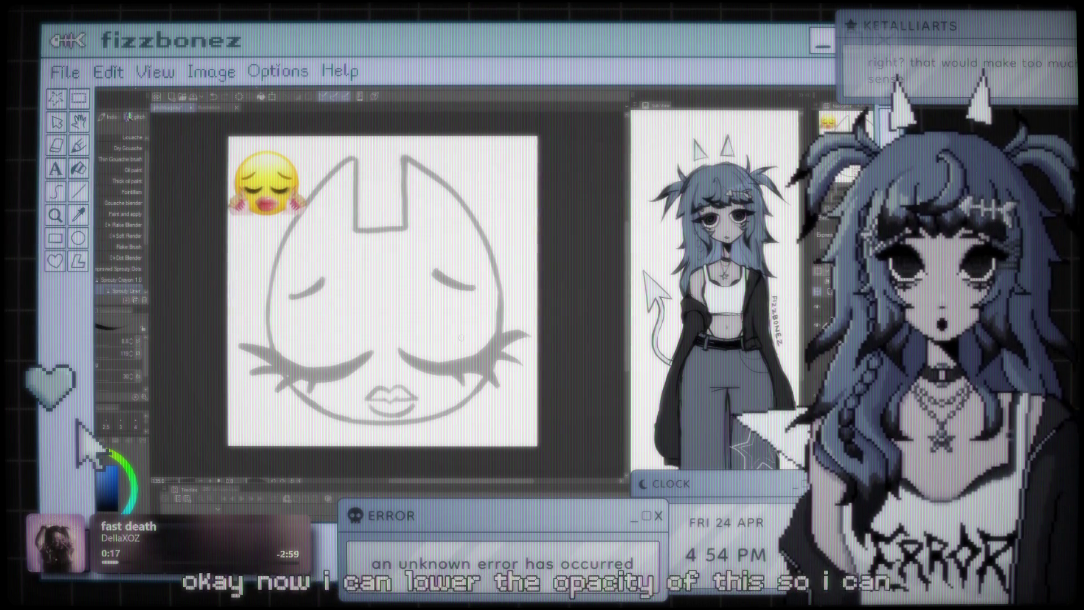
Step: With the flat marker, sketch dark strokes over the left eyelashes plus one short extending mark
{"action": "key", "text": "p"}
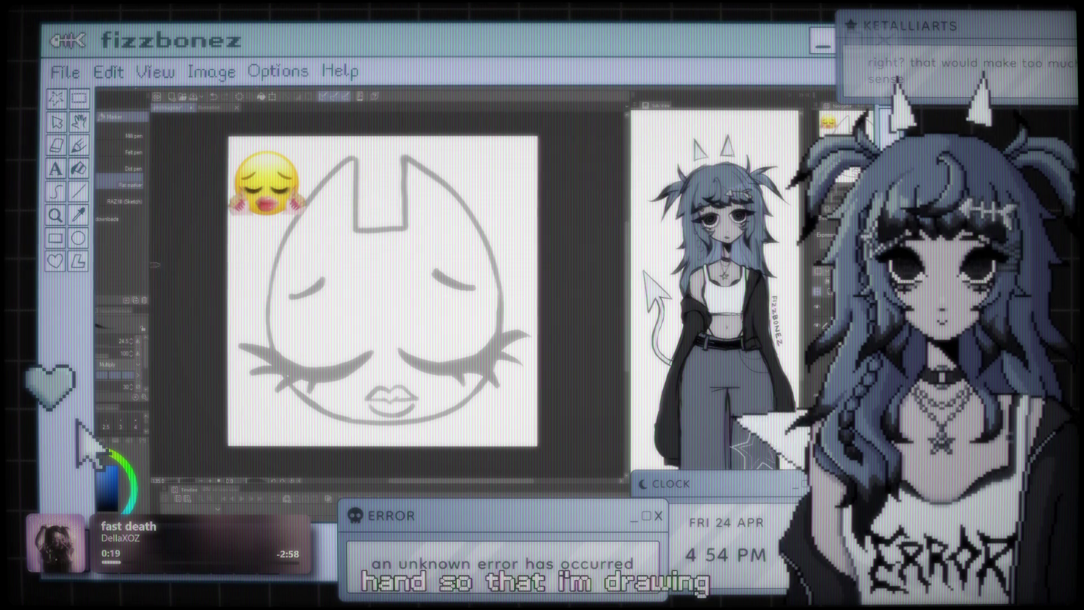
{"action": "left_click_drag", "start_coordinate": [293, 370], "coordinate": [310, 395]}
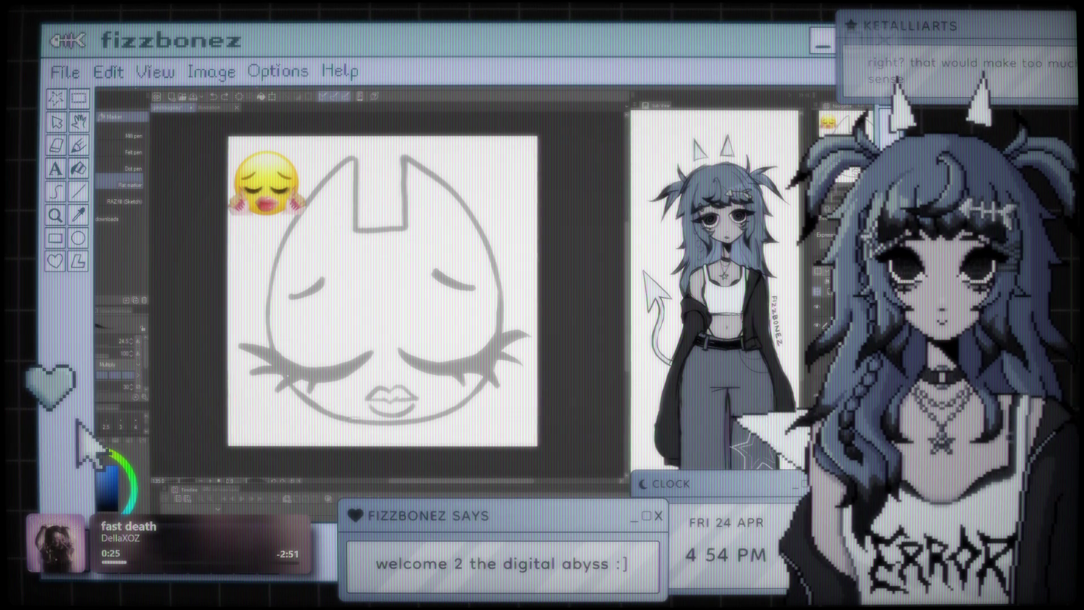
{"action": "left_click_drag", "start_coordinate": [272, 334], "coordinate": [310, 392]}
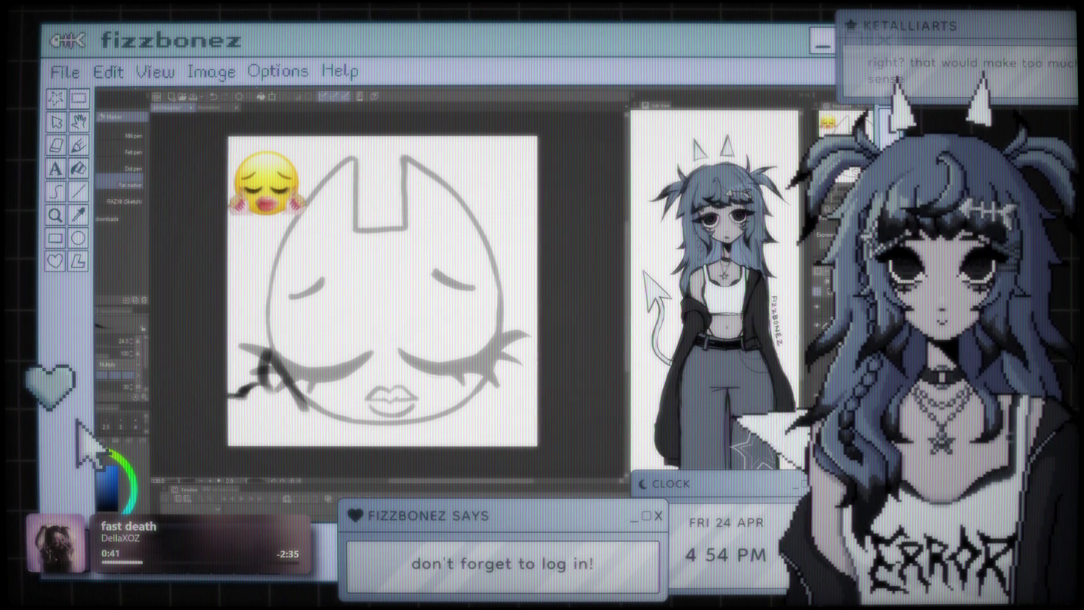
{"action": "key", "text": "j"}
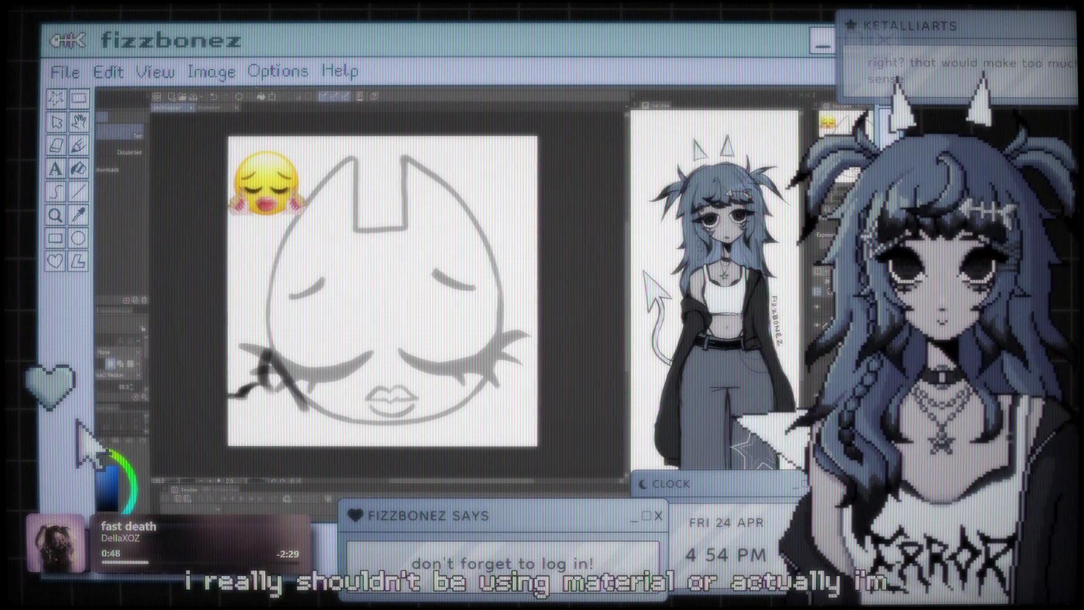
{"action": "key", "text": "u"}
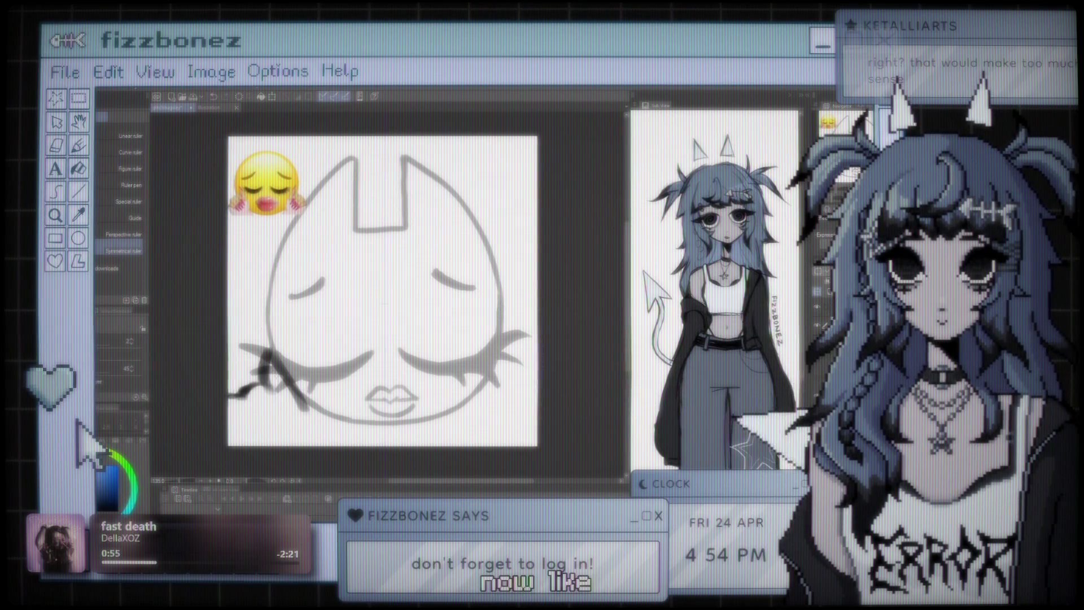
{"action": "key", "text": "b"}
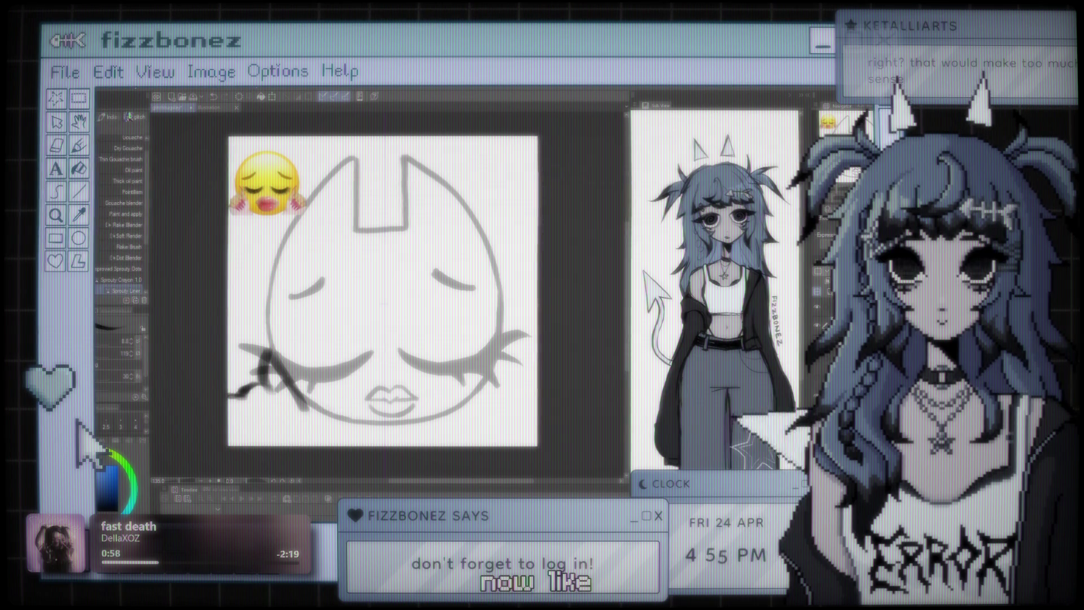
{"action": "left_click_drag", "start_coordinate": [473, 389], "coordinate": [467, 406]}
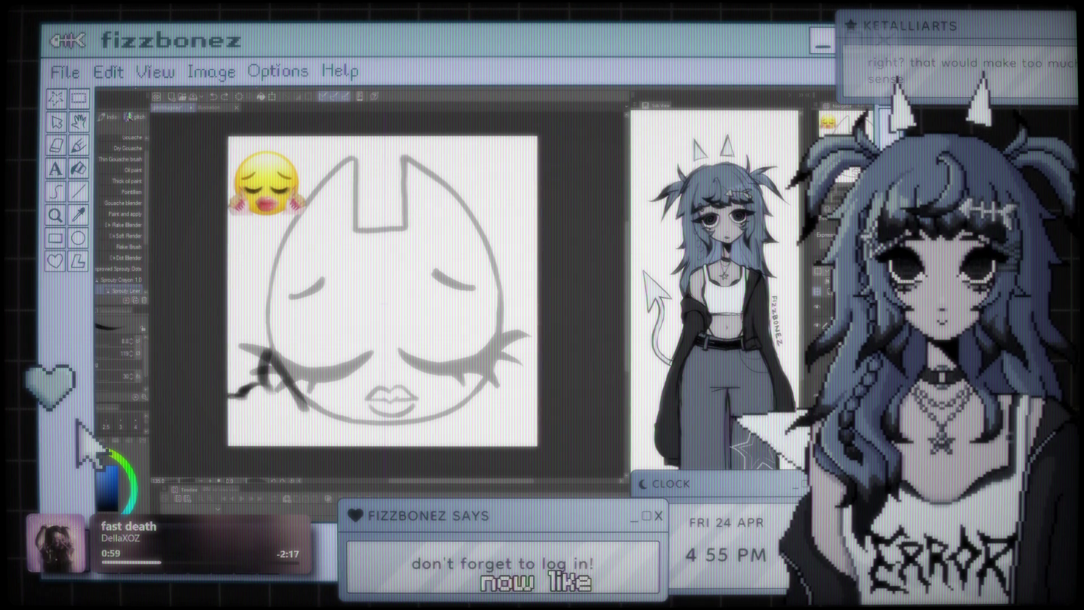
{"action": "key", "text": "p"}
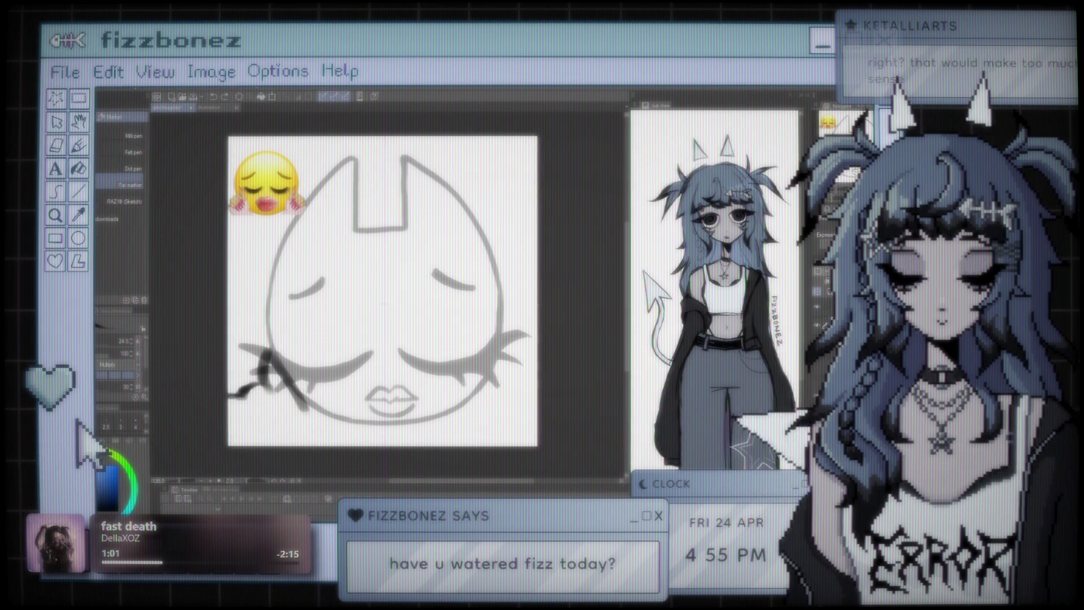
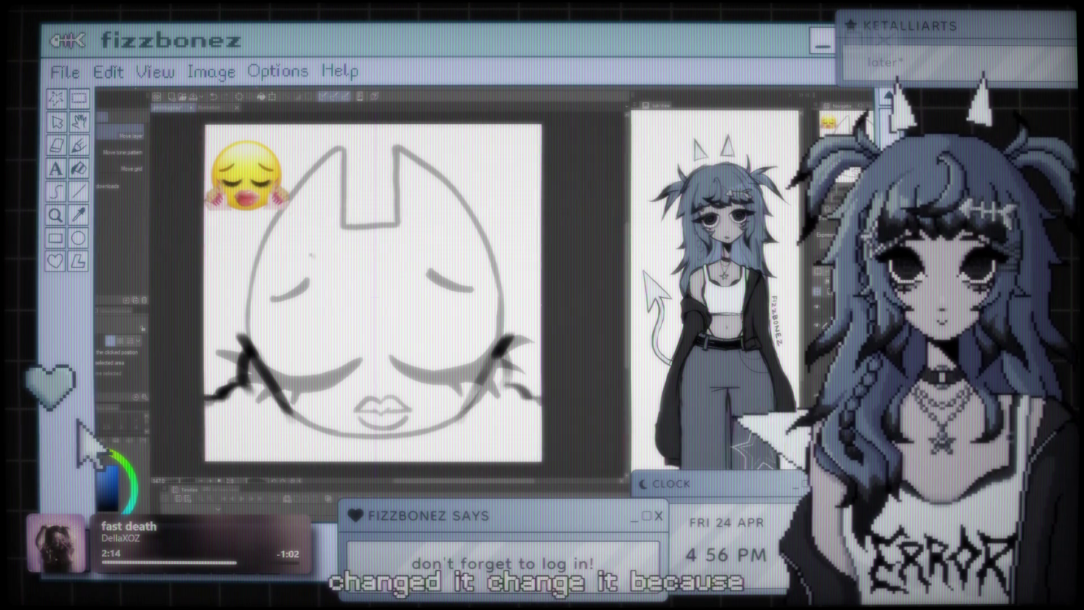
Step: Zoom and scroll around the cat-head line art to inspect it
{"action": "scroll", "coordinate": [299, 199], "scroll_direction": "up", "scroll_amount": 3}
{"action": "scroll", "coordinate": [299, 199], "scroll_direction": "up", "scroll_amount": 2}
{"action": "scroll", "coordinate": [299, 198], "scroll_direction": "down", "scroll_amount": 5}
{"action": "scroll", "coordinate": [401, 298], "scroll_direction": "right", "scroll_amount": 3}
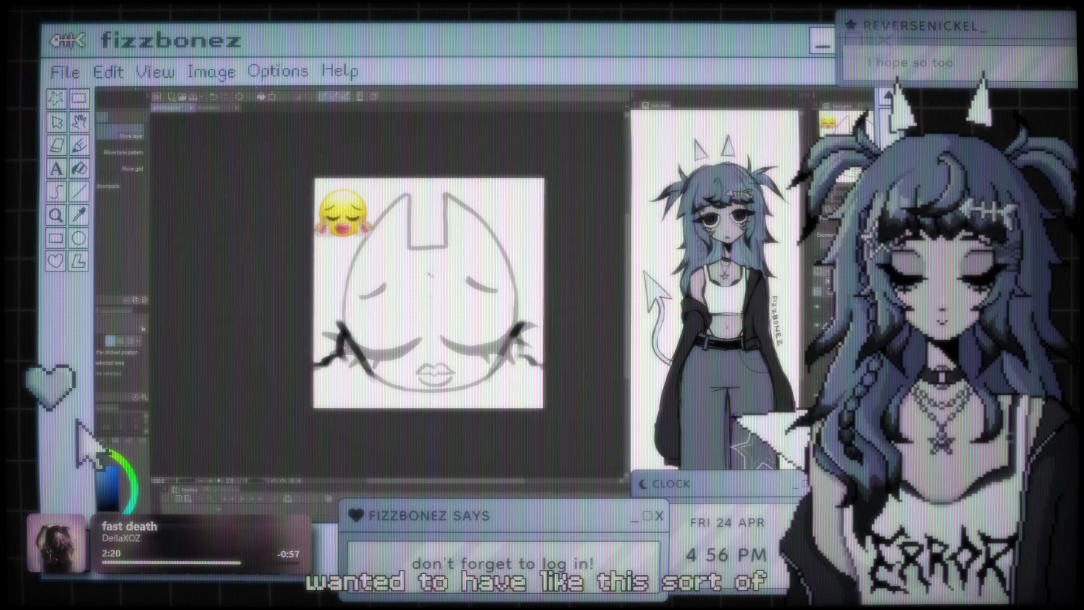
{"action": "scroll", "coordinate": [401, 298], "scroll_direction": "up", "scroll_amount": 2}
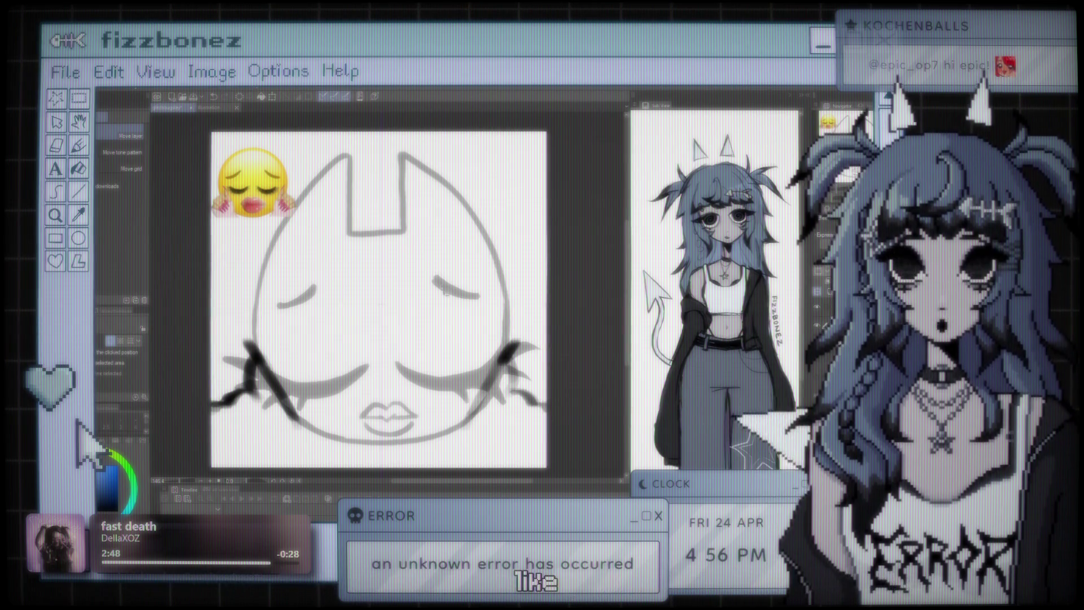
{"action": "scroll", "coordinate": [395, 316], "scroll_direction": "up", "scroll_amount": 1}
{"action": "scroll", "coordinate": [395, 316], "scroll_direction": "up", "scroll_amount": 1}
{"action": "scroll", "coordinate": [395, 317], "scroll_direction": "up", "scroll_amount": 2}
{"action": "scroll", "coordinate": [395, 317], "scroll_direction": "up", "scroll_amount": 2}
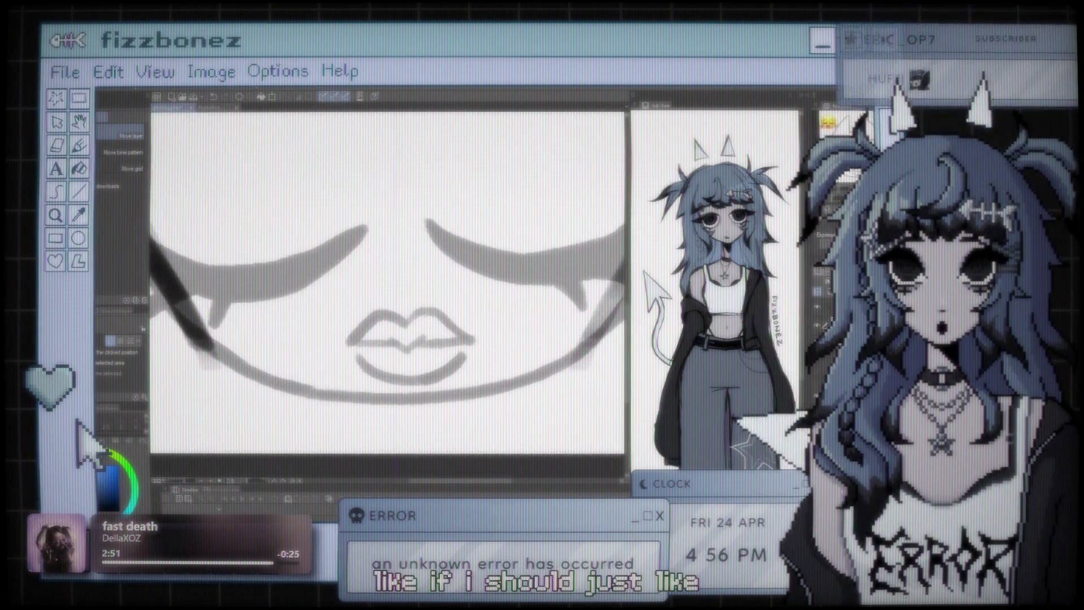
{"action": "scroll", "coordinate": [382, 294], "scroll_direction": "down", "scroll_amount": 2}
{"action": "scroll", "coordinate": [382, 293], "scroll_direction": "down", "scroll_amount": 2}
{"action": "scroll", "coordinate": [381, 293], "scroll_direction": "down", "scroll_amount": 1}
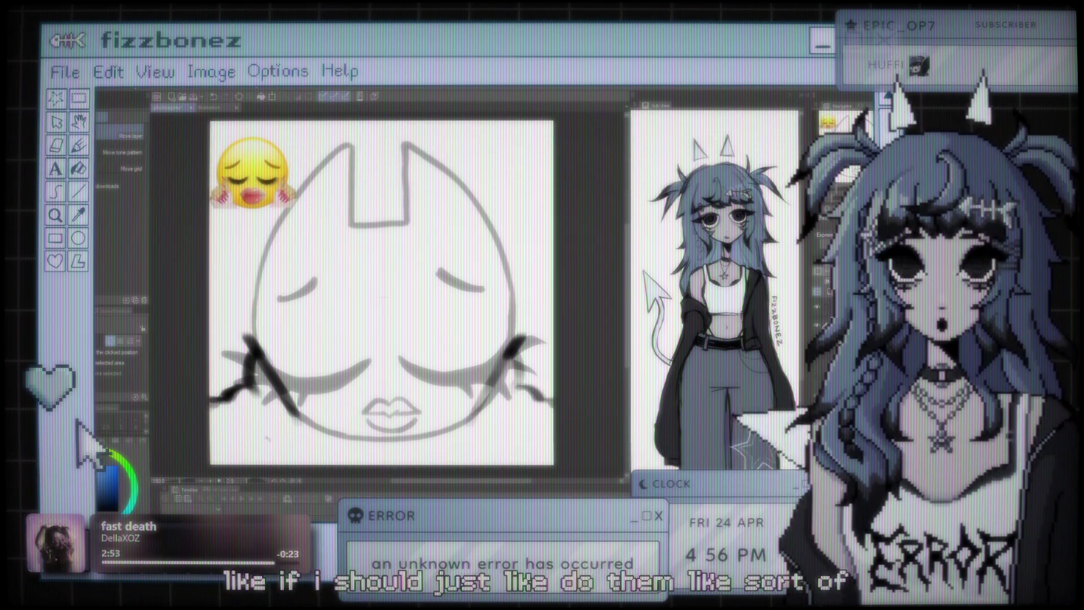
{"action": "scroll", "coordinate": [382, 294], "scroll_direction": "down", "scroll_amount": 1}
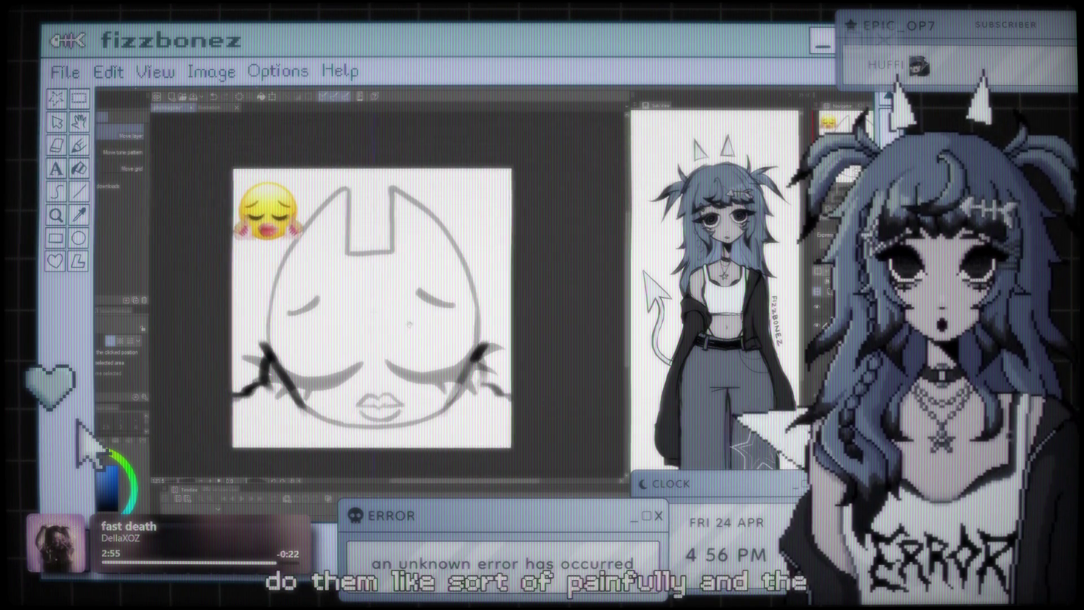
{"action": "scroll", "coordinate": [381, 293], "scroll_direction": "up", "scroll_amount": 2}
{"action": "scroll", "coordinate": [339, 339], "scroll_direction": "down", "scroll_amount": 1}
{"action": "scroll", "coordinate": [338, 339], "scroll_direction": "down", "scroll_amount": 2}
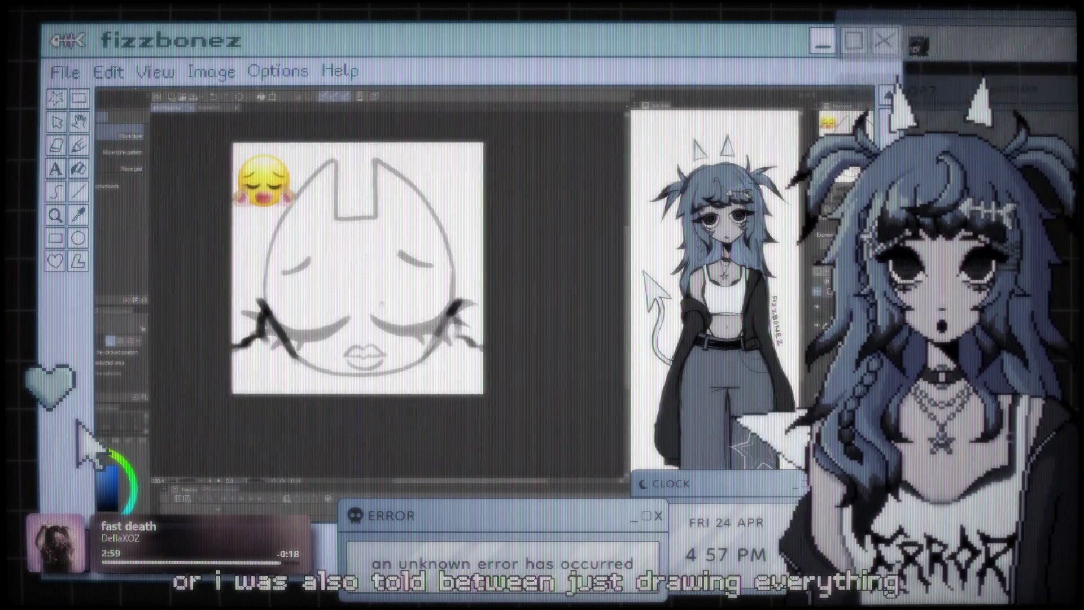
{"action": "scroll", "coordinate": [416, 247], "scroll_direction": "up", "scroll_amount": 2}
{"action": "scroll", "coordinate": [416, 247], "scroll_direction": "up", "scroll_amount": 1}
{"action": "scroll", "coordinate": [412, 265], "scroll_direction": "up", "scroll_amount": 1}
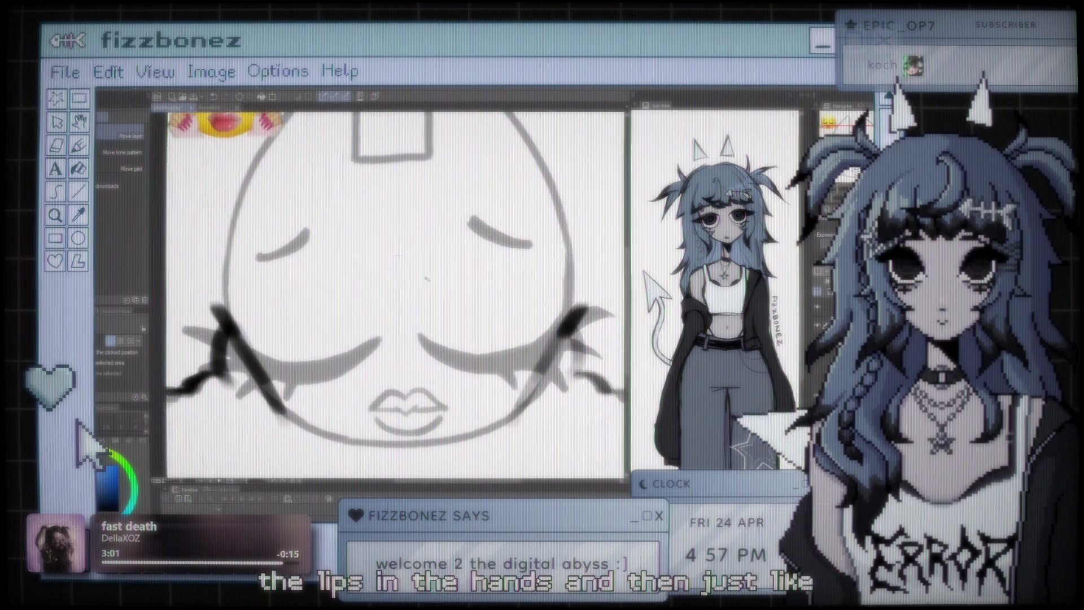
{"action": "scroll", "coordinate": [403, 311], "scroll_direction": "down", "scroll_amount": 1}
{"action": "scroll", "coordinate": [403, 311], "scroll_direction": "down", "scroll_amount": 1}
{"action": "scroll", "coordinate": [403, 311], "scroll_direction": "down", "scroll_amount": 1}
{"action": "scroll", "coordinate": [403, 311], "scroll_direction": "up", "scroll_amount": 1}
{"action": "scroll", "coordinate": [403, 316], "scroll_direction": "up", "scroll_amount": 1}
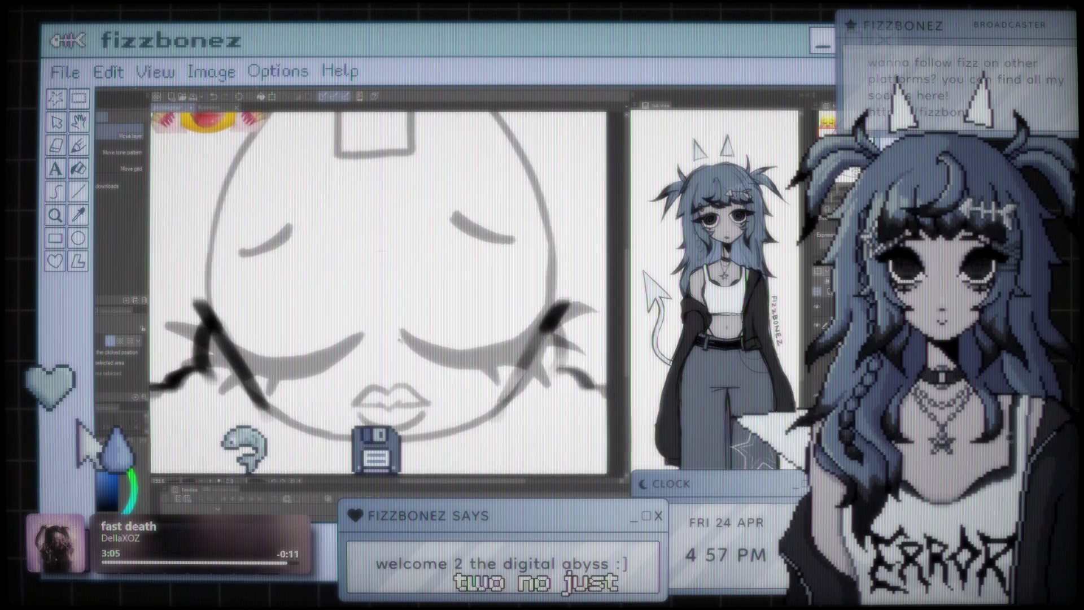
{"action": "scroll", "coordinate": [404, 334], "scroll_direction": "down", "scroll_amount": 1}
{"action": "scroll", "coordinate": [404, 335], "scroll_direction": "down", "scroll_amount": 1}
{"action": "scroll", "coordinate": [446, 356], "scroll_direction": "down", "scroll_amount": 1}
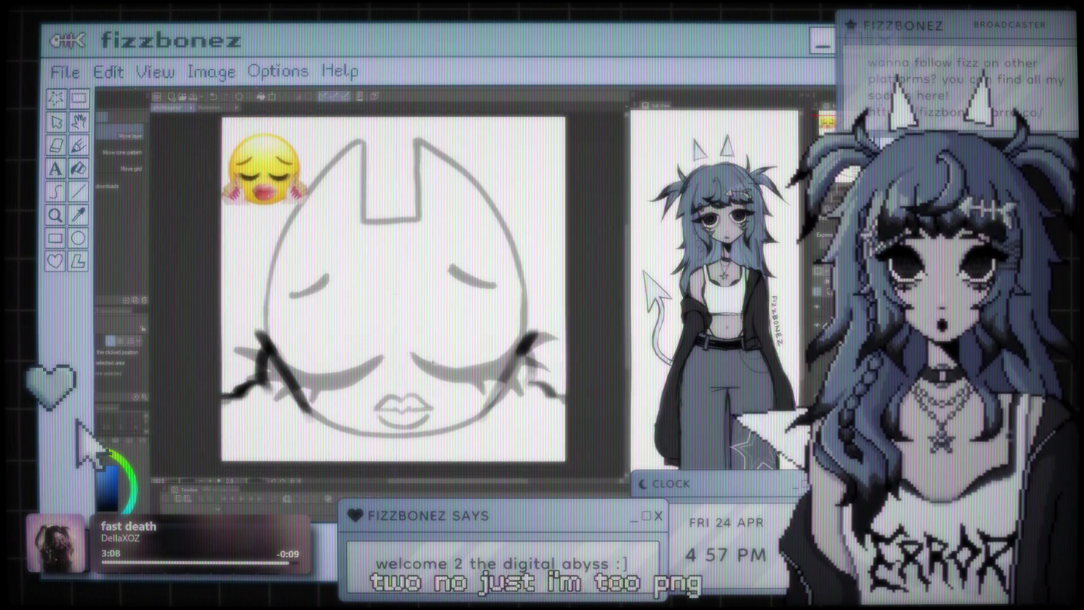
{"action": "scroll", "coordinate": [489, 381], "scroll_direction": "up", "scroll_amount": 1}
{"action": "scroll", "coordinate": [480, 356], "scroll_direction": "up", "scroll_amount": 2}
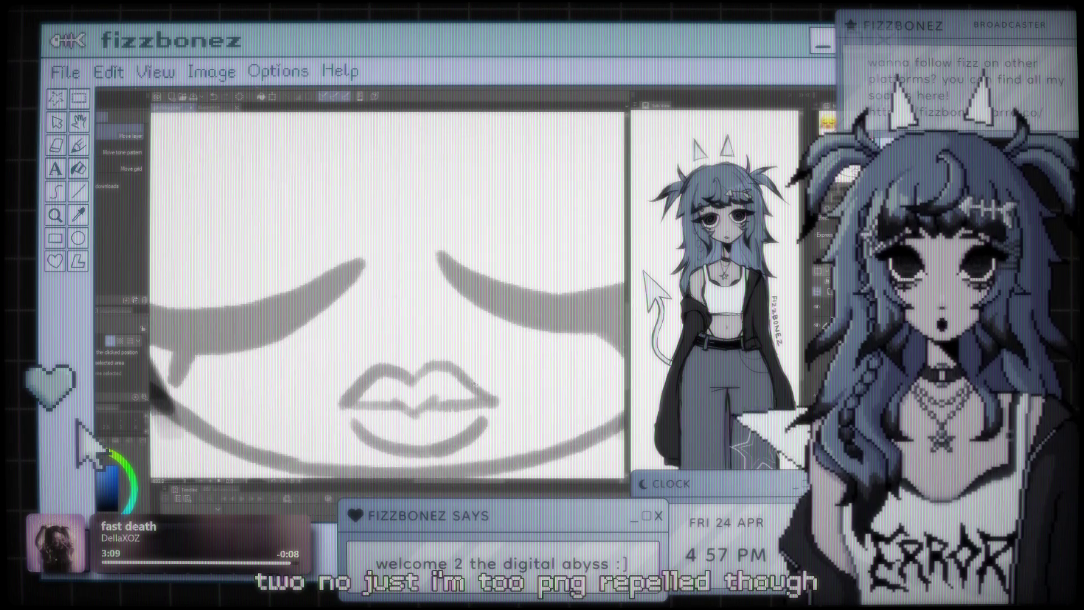
{"action": "scroll", "coordinate": [474, 334], "scroll_direction": "up", "scroll_amount": 1}
{"action": "scroll", "coordinate": [474, 335], "scroll_direction": "down", "scroll_amount": 1}
{"action": "scroll", "coordinate": [430, 247], "scroll_direction": "up", "scroll_amount": 1}
{"action": "scroll", "coordinate": [424, 314], "scroll_direction": "up", "scroll_amount": 1}
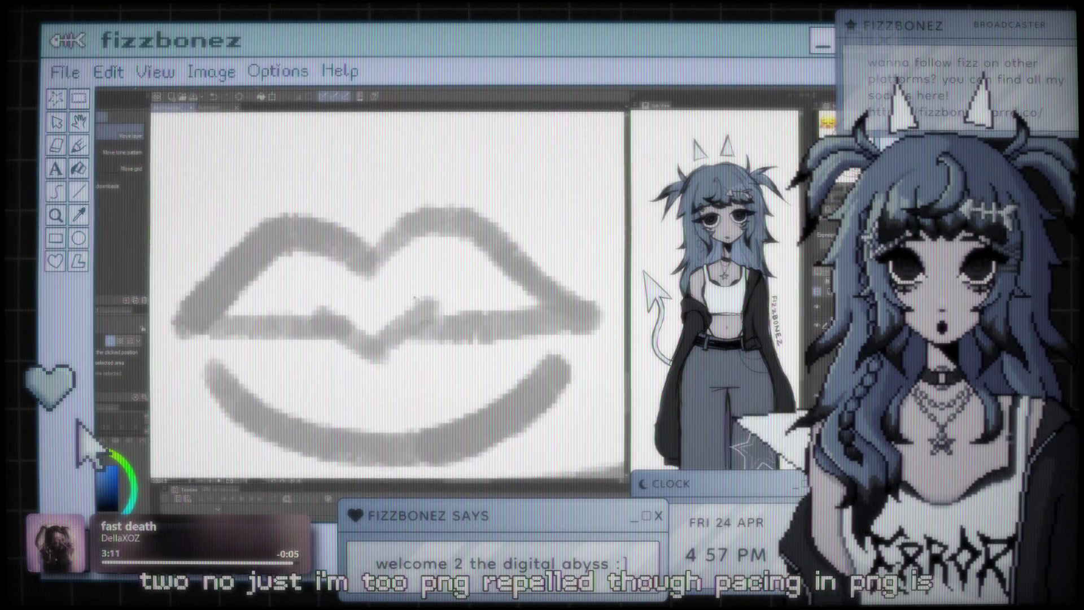
{"action": "scroll", "coordinate": [417, 295], "scroll_direction": "down", "scroll_amount": 2}
{"action": "scroll", "coordinate": [418, 296], "scroll_direction": "down", "scroll_amount": 1}
{"action": "scroll", "coordinate": [419, 316], "scroll_direction": "down", "scroll_amount": 1}
{"action": "scroll", "coordinate": [420, 333], "scroll_direction": "down", "scroll_amount": 1}
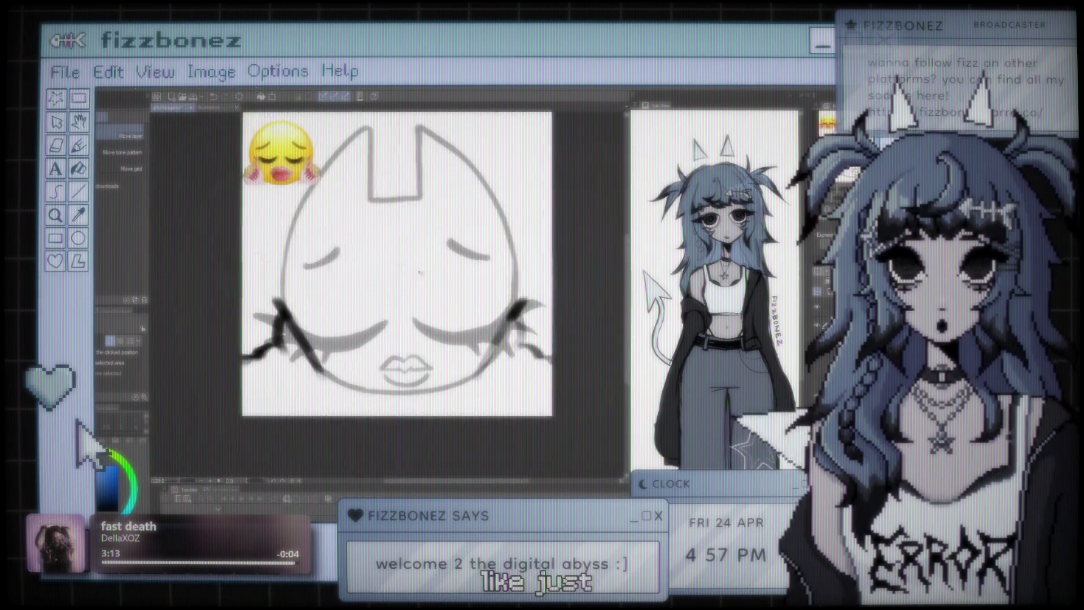
{"action": "scroll", "coordinate": [420, 339], "scroll_direction": "down", "scroll_amount": 1}
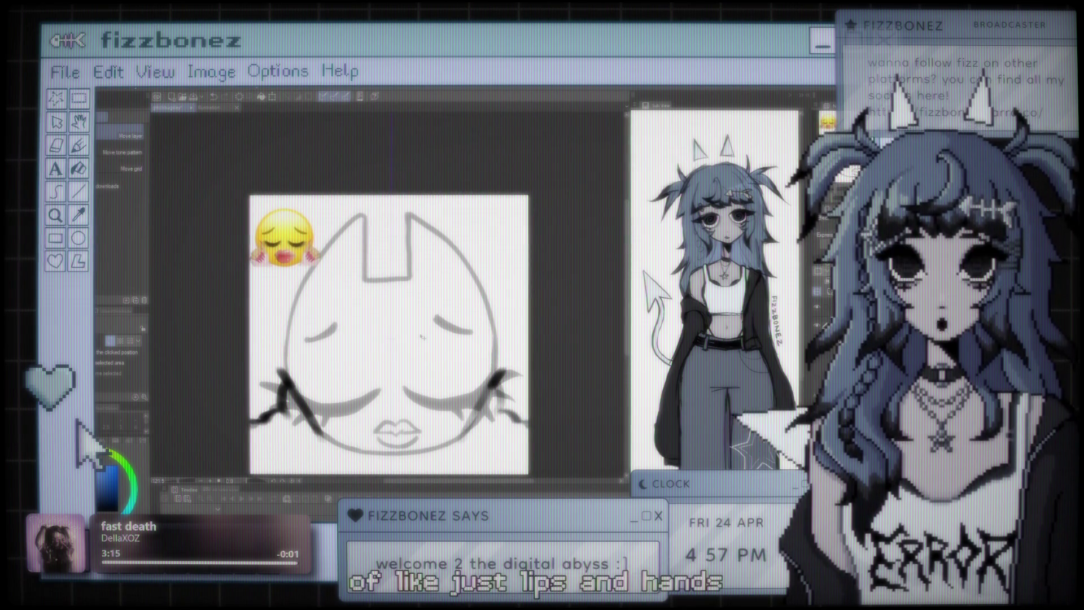
{"action": "scroll", "coordinate": [422, 338], "scroll_direction": "up", "scroll_amount": 1}
{"action": "scroll", "coordinate": [429, 322], "scroll_direction": "down", "scroll_amount": 1}
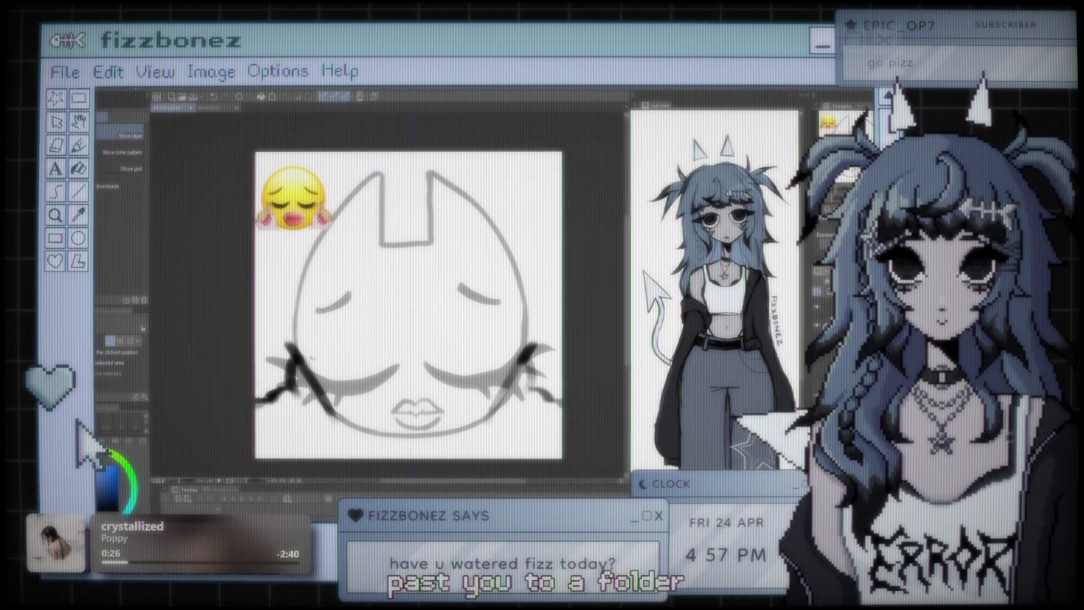
Step: Cycle from Gouache to the Marker sub-tools (Mill pen, Felt pen) and zoom in on the canvas
{"action": "key", "text": "b"}
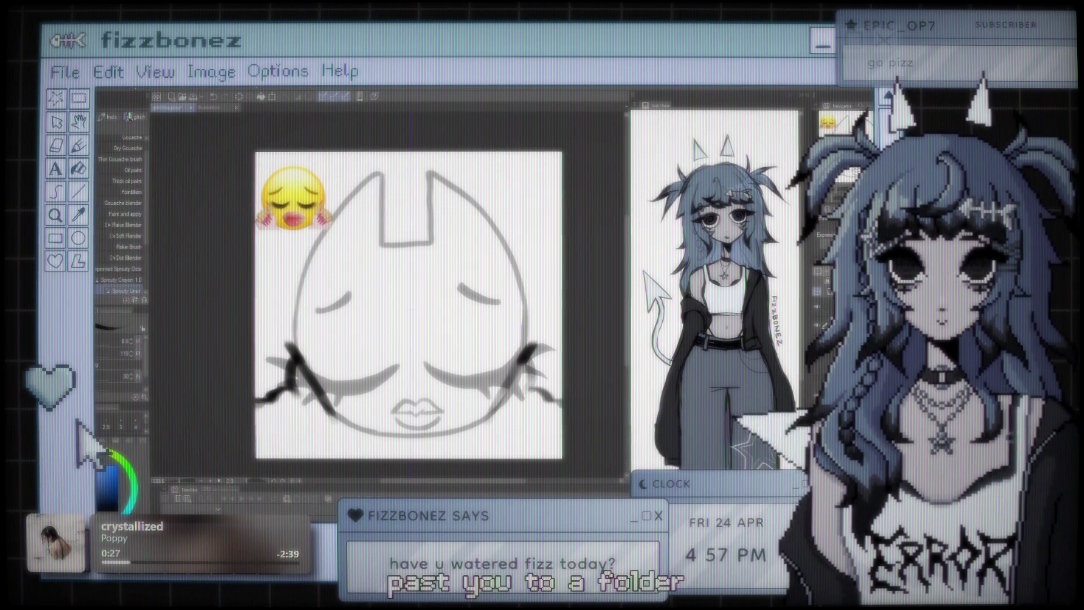
{"action": "key", "text": "p"}
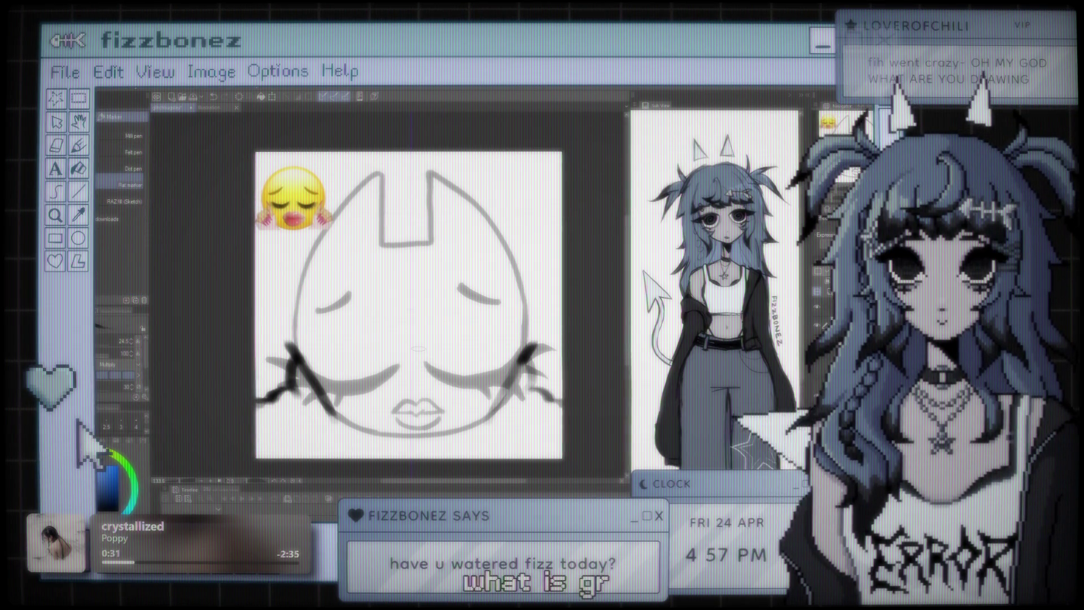
{"action": "scroll", "coordinate": [418, 348], "scroll_direction": "up", "scroll_amount": 1}
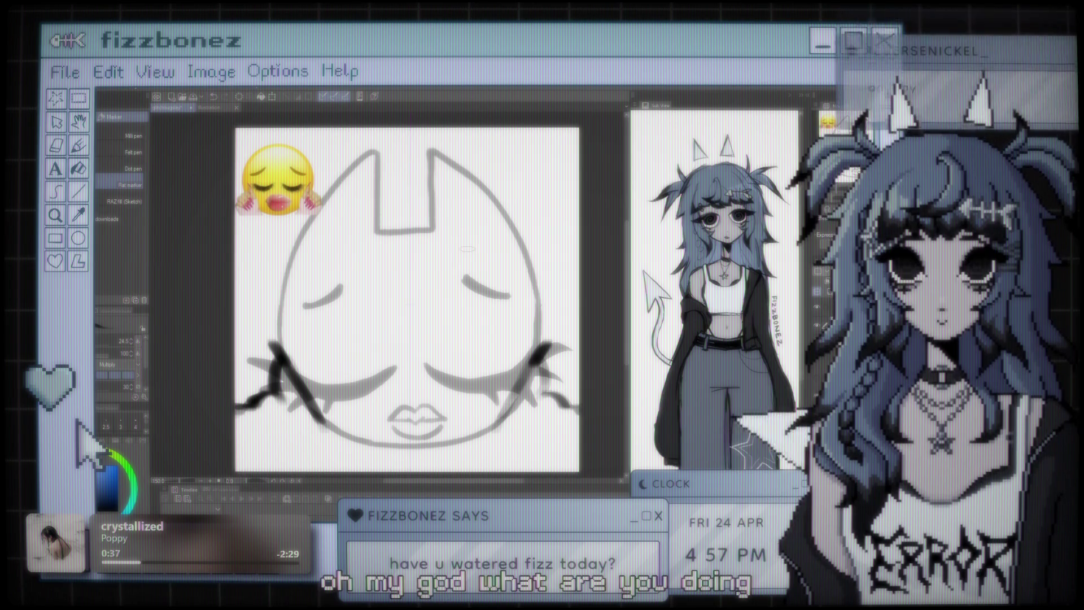
{"action": "scroll", "coordinate": [418, 349], "scroll_direction": "up", "scroll_amount": 2}
{"action": "scroll", "coordinate": [488, 286], "scroll_direction": "up", "scroll_amount": 1}
{"action": "scroll", "coordinate": [489, 287], "scroll_direction": "up", "scroll_amount": 1}
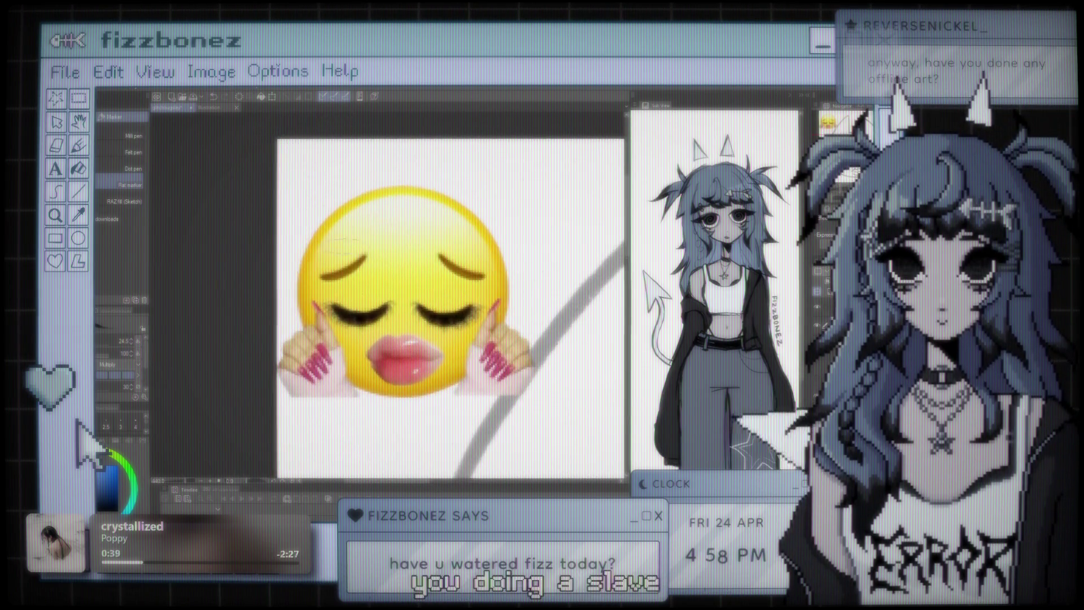
{"action": "scroll", "coordinate": [489, 287], "scroll_direction": "up", "scroll_amount": 1}
{"action": "scroll", "coordinate": [489, 286], "scroll_direction": "up", "scroll_amount": 1}
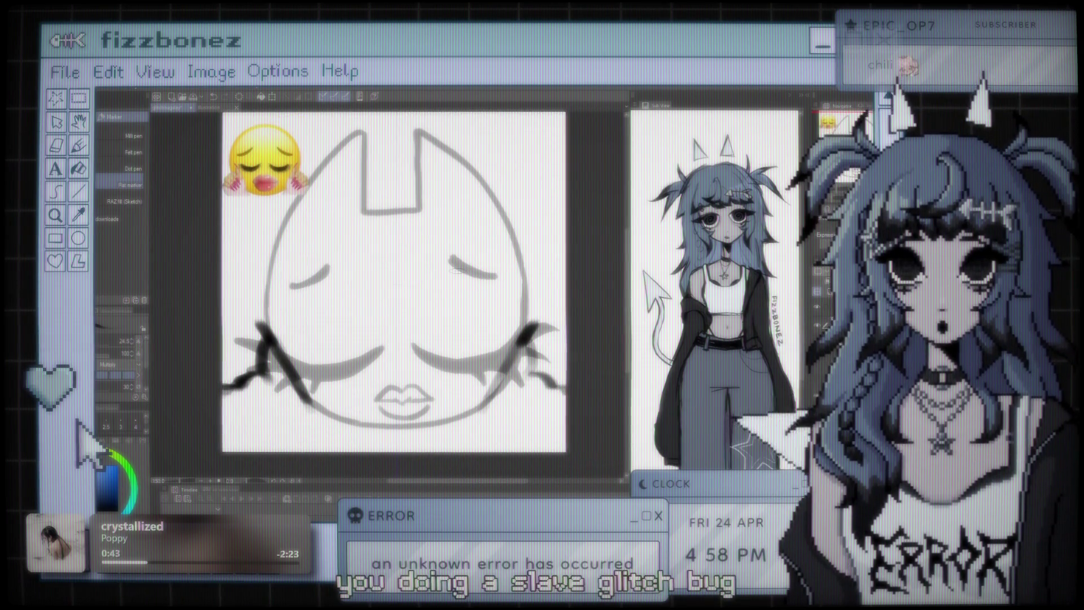
Step: Nudge the cat sketch view slightly to the right with the hand tool
{"action": "left_click_drag", "start_coordinate": [457, 269], "coordinate": [483, 273]}
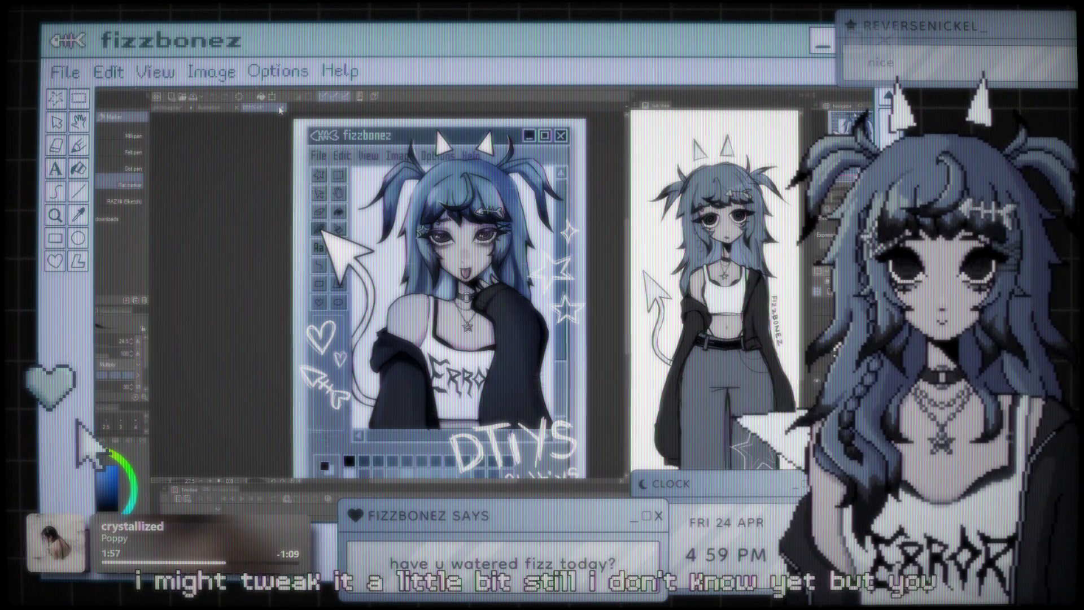
Step: Return to the cat-head sketch document and save it with Ctrl+S
{"action": "left_click", "coordinate": [189, 108]}
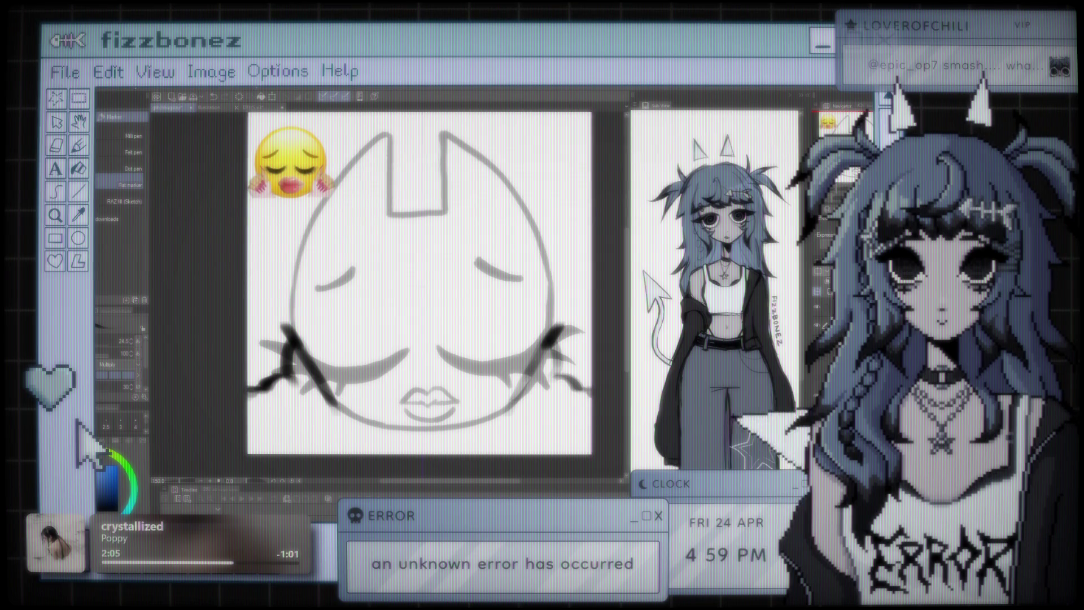
{"action": "key", "text": "ctrl+s"}
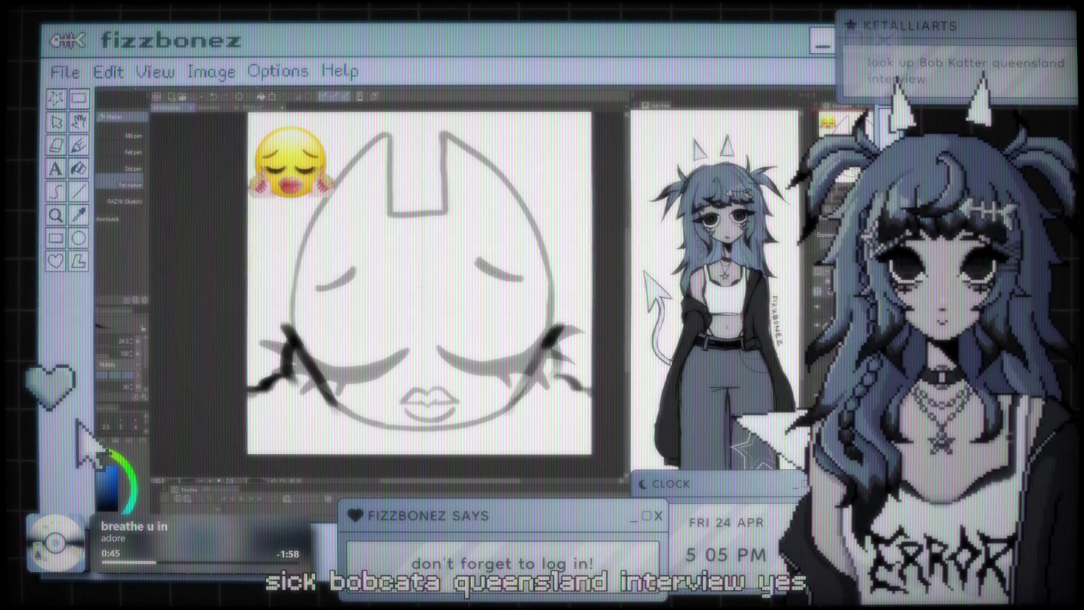
Step: Switch the sub-tool palette from Marker to the Brush group (Gouache, Oil paint) with the B shortcut
{"action": "scroll", "coordinate": [483, 273], "scroll_direction": "up", "scroll_amount": 3}
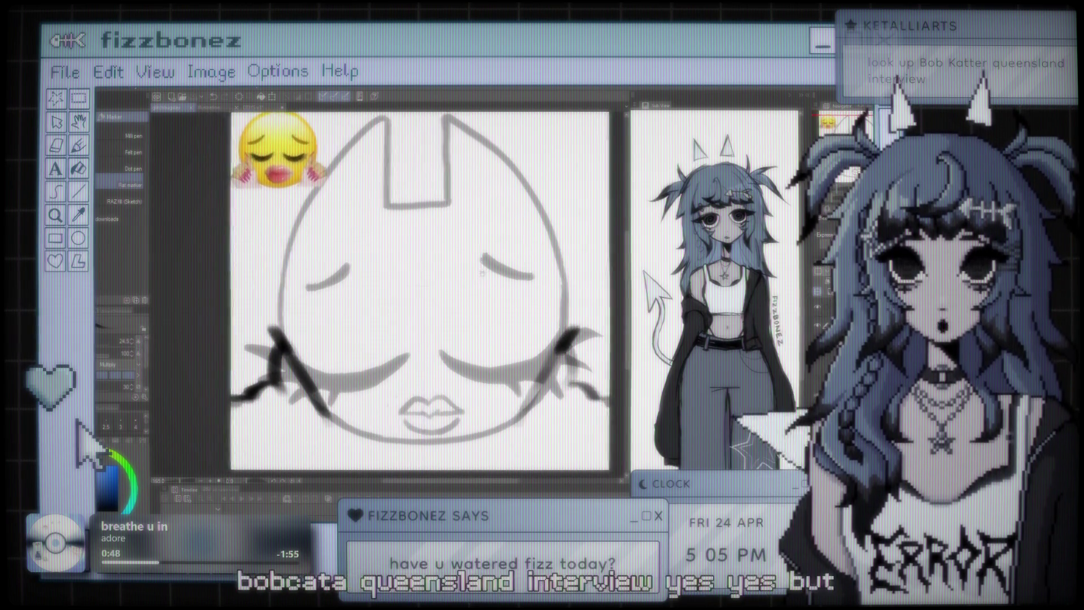
{"action": "scroll", "coordinate": [415, 277], "scroll_direction": "down", "scroll_amount": 2}
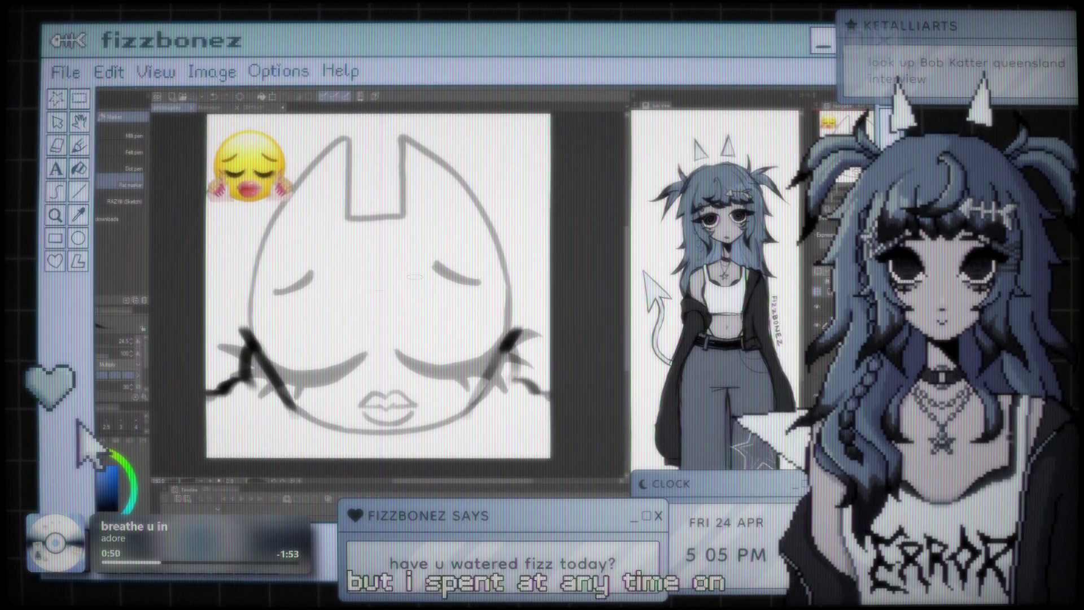
{"action": "scroll", "coordinate": [380, 289], "scroll_direction": "down", "scroll_amount": 2}
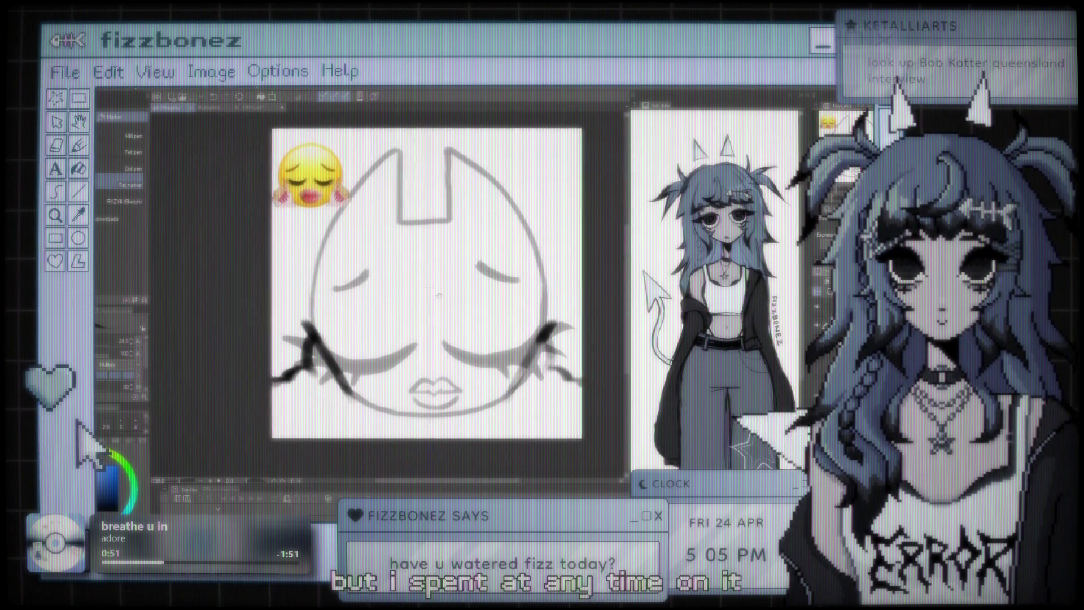
{"action": "scroll", "coordinate": [429, 295], "scroll_direction": "up", "scroll_amount": 2}
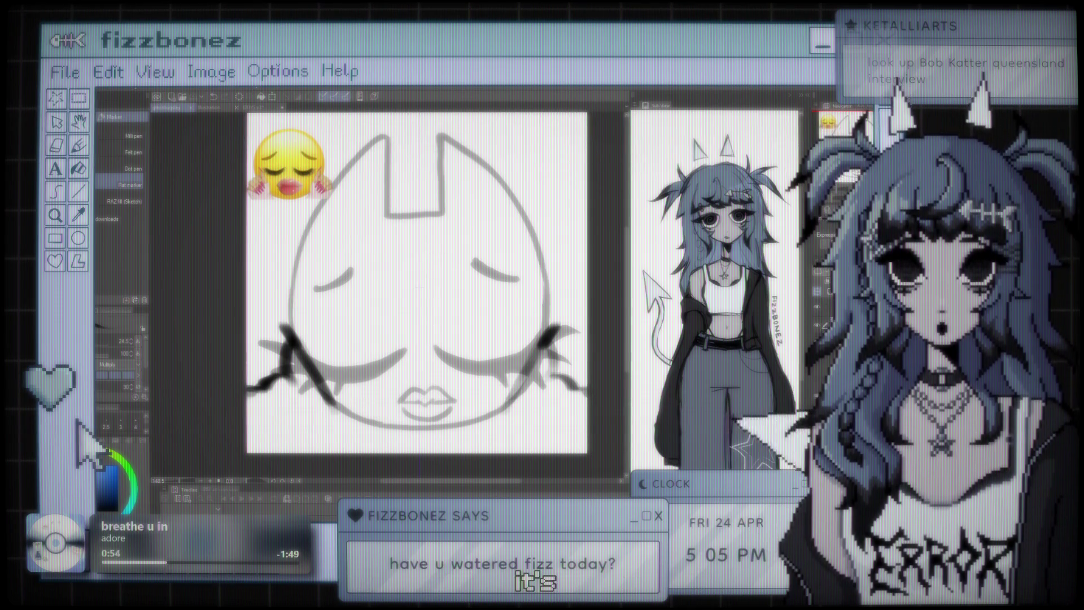
{"action": "key", "text": "b"}
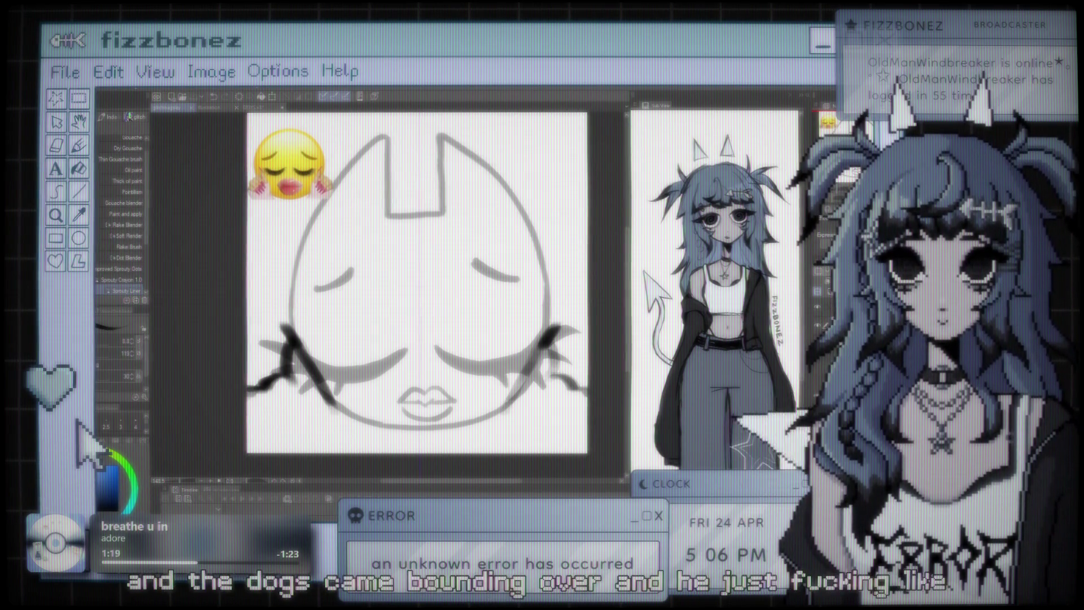
Step: Reframe the cat face and ink mirrored dark clawed strokes over the left and right hands
{"action": "left_click_drag", "start_coordinate": [418, 282], "coordinate": [380, 296]}
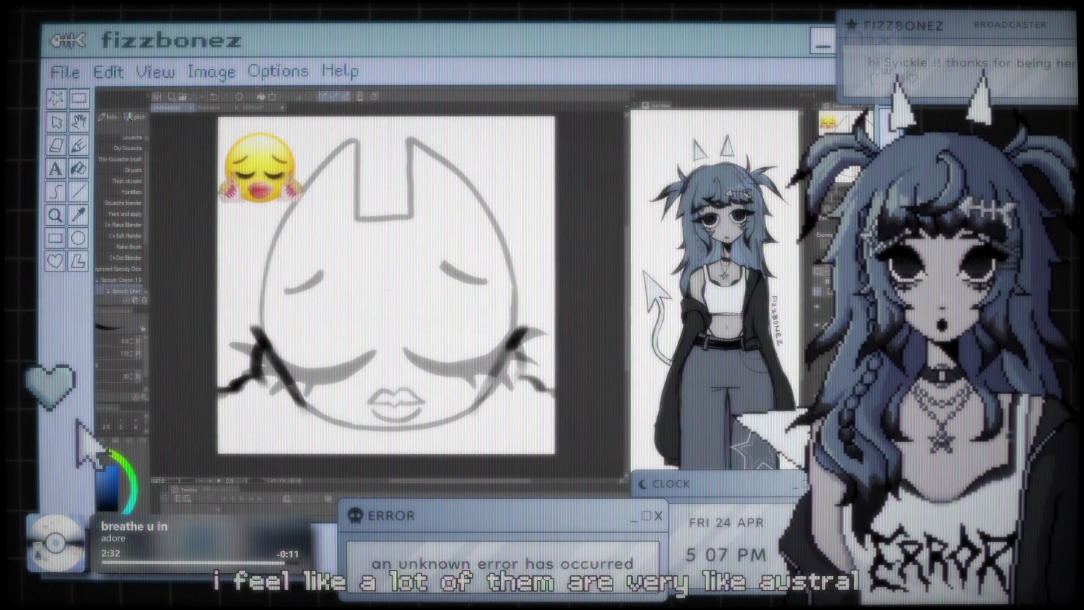
{"action": "left_click_drag", "start_coordinate": [255, 373], "coordinate": [290, 427]}
{"action": "left_click_drag", "start_coordinate": [519, 376], "coordinate": [489, 428]}
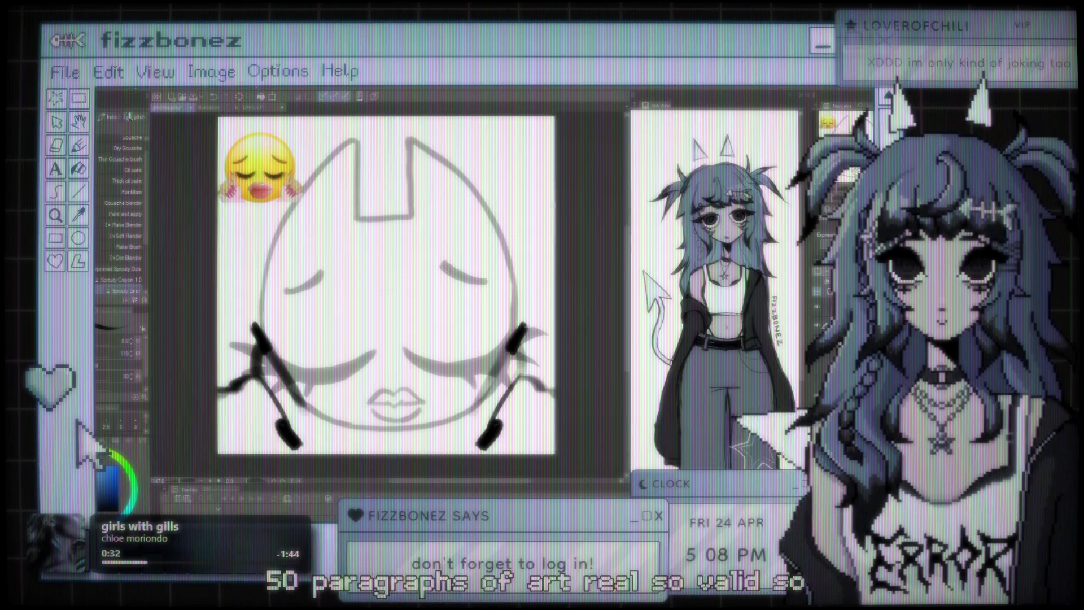
{"action": "scroll", "coordinate": [396, 293], "scroll_direction": "up", "scroll_amount": 3}
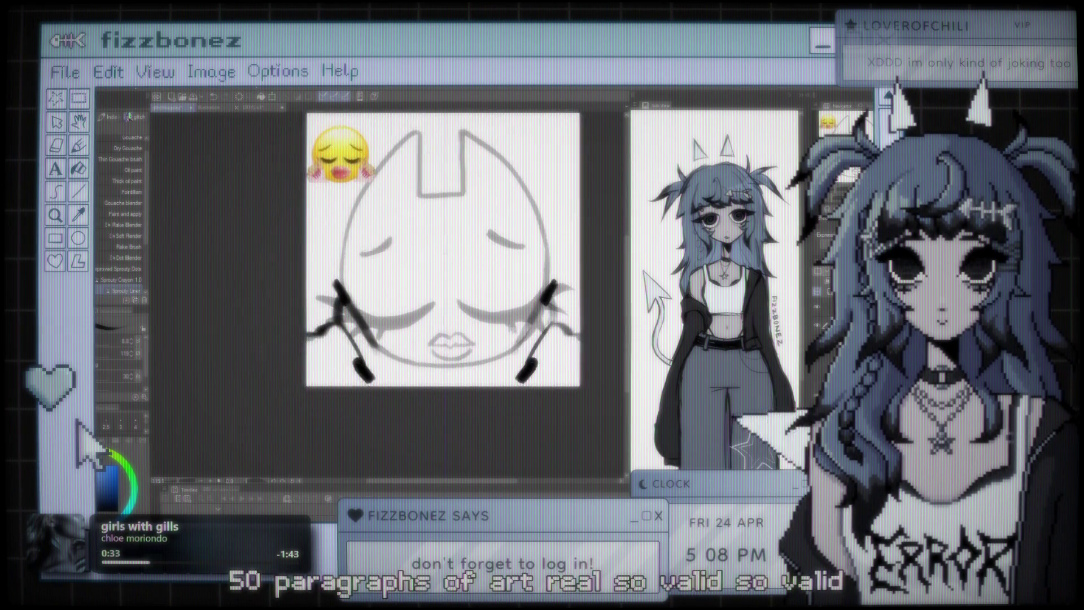
{"action": "scroll", "coordinate": [429, 319], "scroll_direction": "up", "scroll_amount": 1}
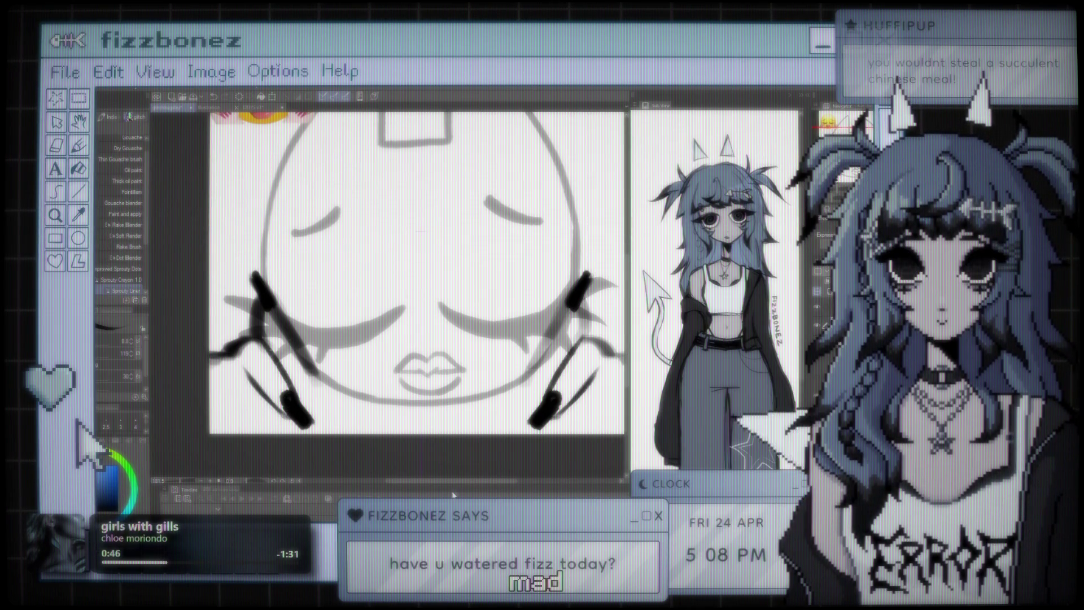
{"action": "scroll", "coordinate": [420, 231], "scroll_direction": "down", "scroll_amount": 5}
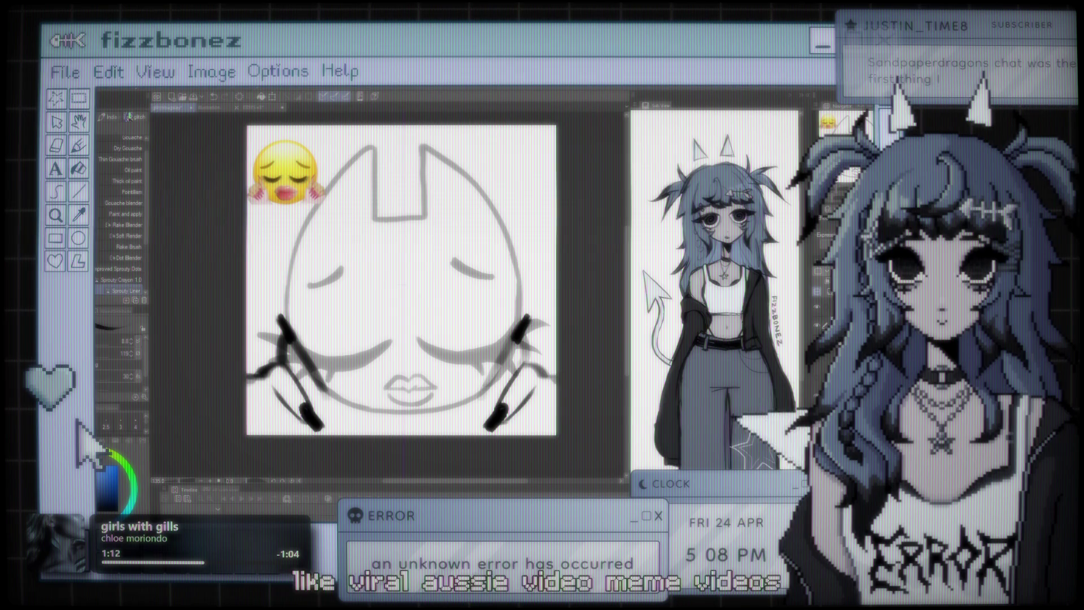
{"action": "scroll", "coordinate": [434, 165], "scroll_direction": "up", "scroll_amount": 1}
{"action": "scroll", "coordinate": [435, 165], "scroll_direction": "up", "scroll_amount": 1}
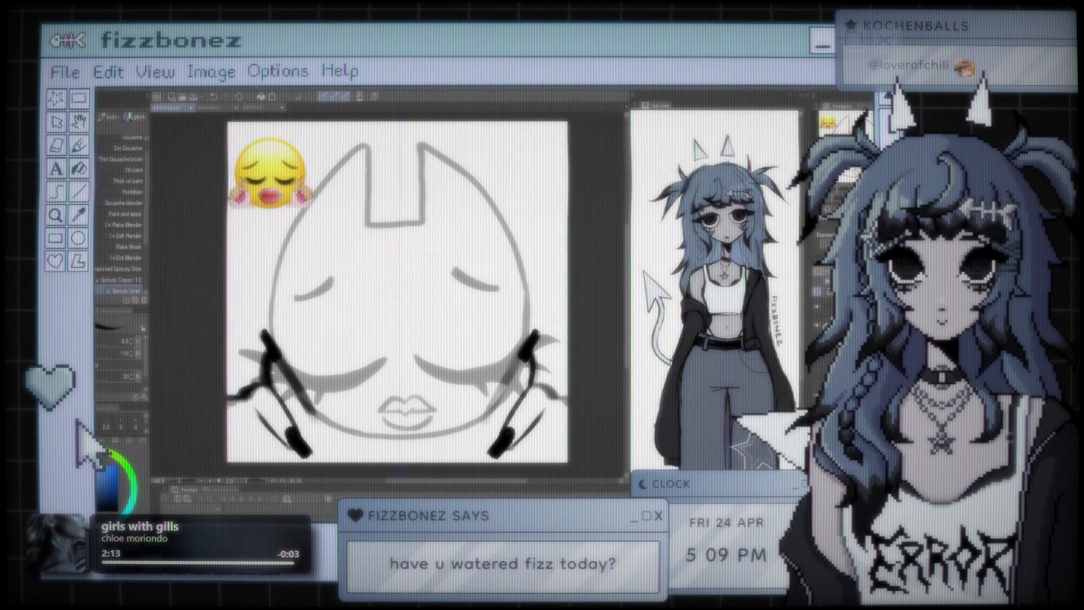
Step: Redraw the lower hand strokes as longer black lines, undoing the failed attempts
{"action": "key", "text": "ctrl+z"}
{"action": "left_click_drag", "start_coordinate": [476, 422], "coordinate": [511, 373]}
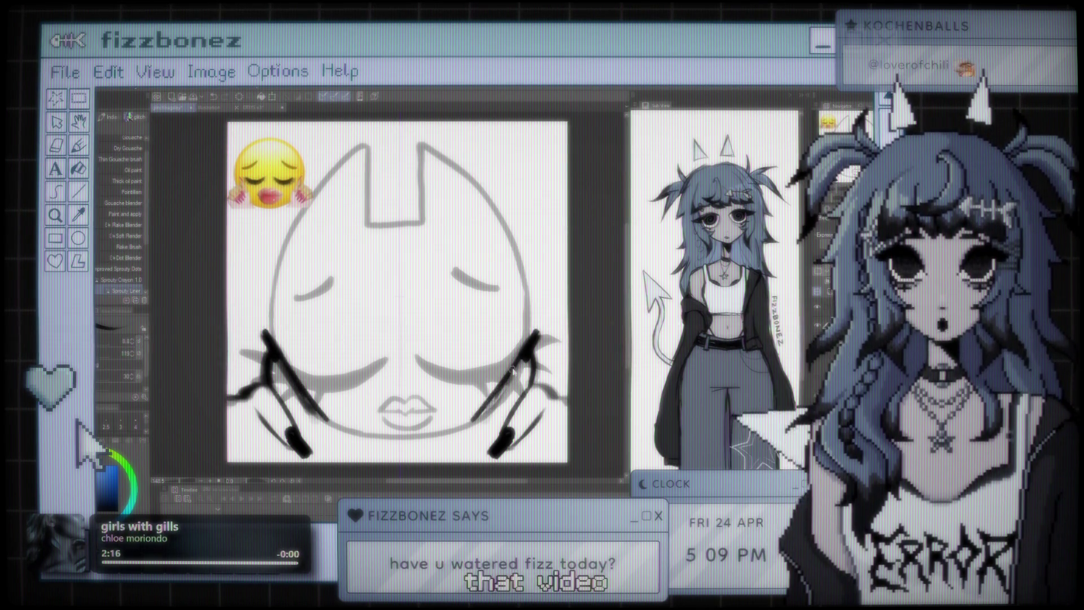
{"action": "key", "text": "ctrl+z"}
{"action": "mouse_move", "coordinate": [481, 410]}
{"action": "left_mouse_down"}
{"action": "mouse_move", "coordinate": [512, 370]}
{"action": "mouse_move", "coordinate": [480, 425]}
{"action": "left_mouse_up"}
{"action": "key", "text": "ctrl+z"}
{"action": "left_click_drag", "start_coordinate": [512, 361], "coordinate": [480, 425]}
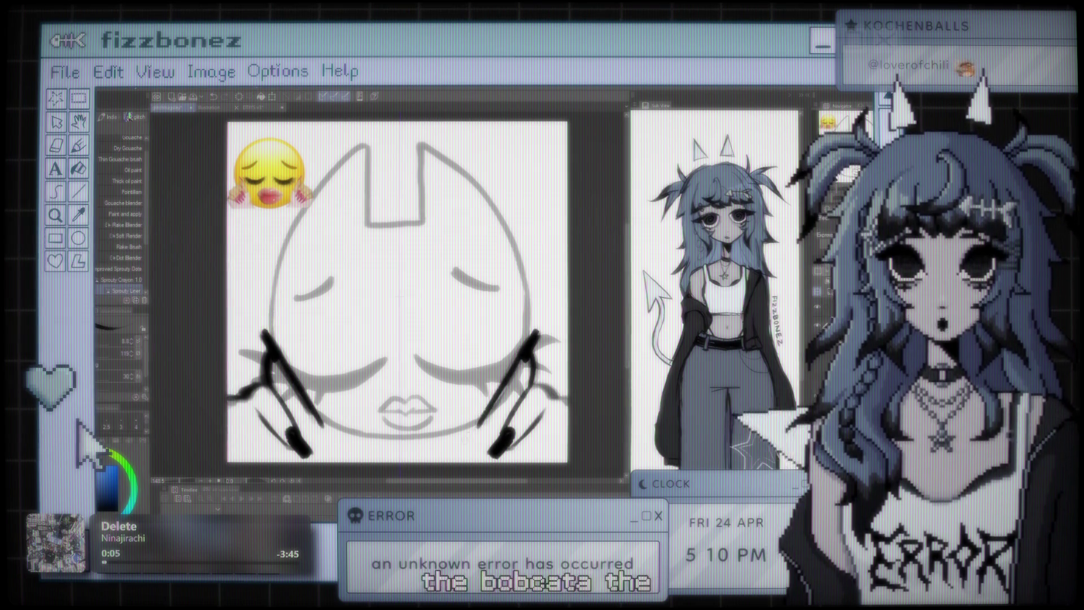
Step: Try mirrored strokes beneath the hands, undo them, and readjust the zoom
{"action": "left_click_drag", "start_coordinate": [331, 457], "coordinate": [316, 421]}
{"action": "key", "text": "ctrl+z"}
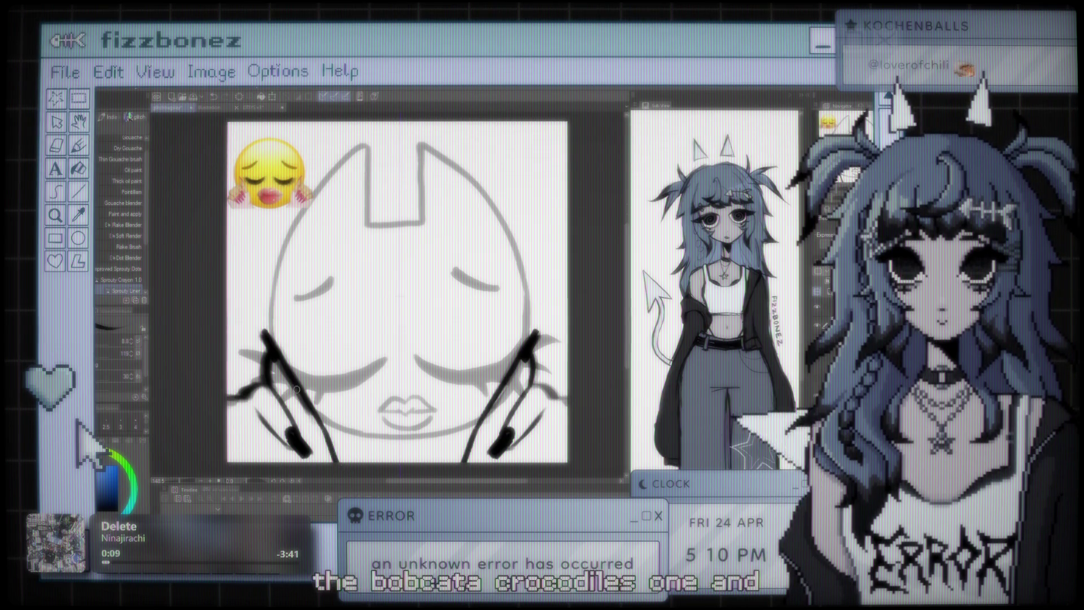
{"action": "scroll", "coordinate": [296, 389], "scroll_direction": "down", "scroll_amount": 2}
{"action": "scroll", "coordinate": [414, 261], "scroll_direction": "up", "scroll_amount": 2}
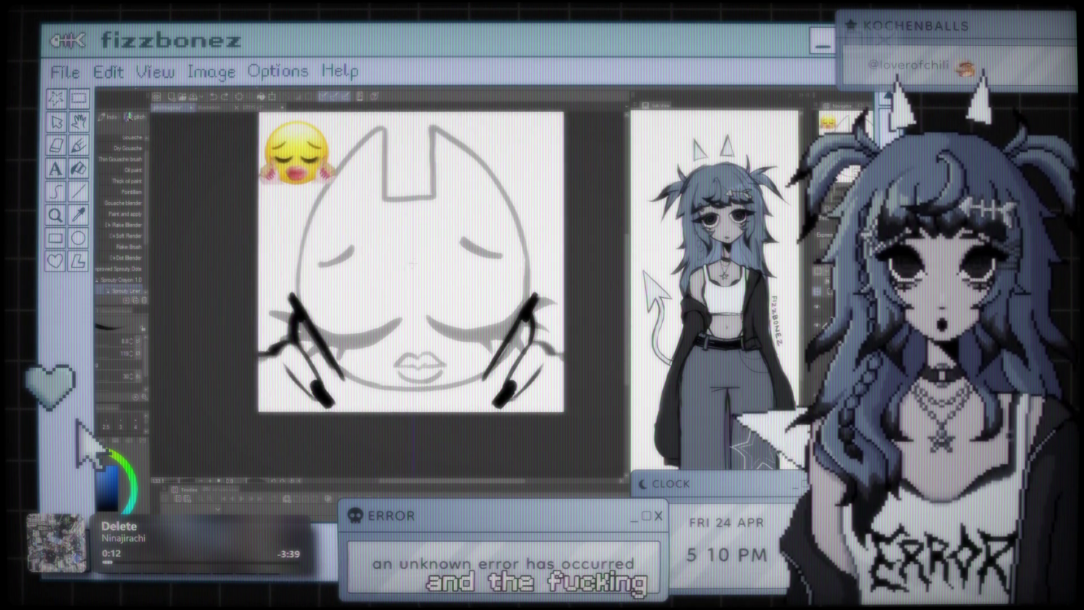
{"action": "scroll", "coordinate": [412, 276], "scroll_direction": "up", "scroll_amount": 1}
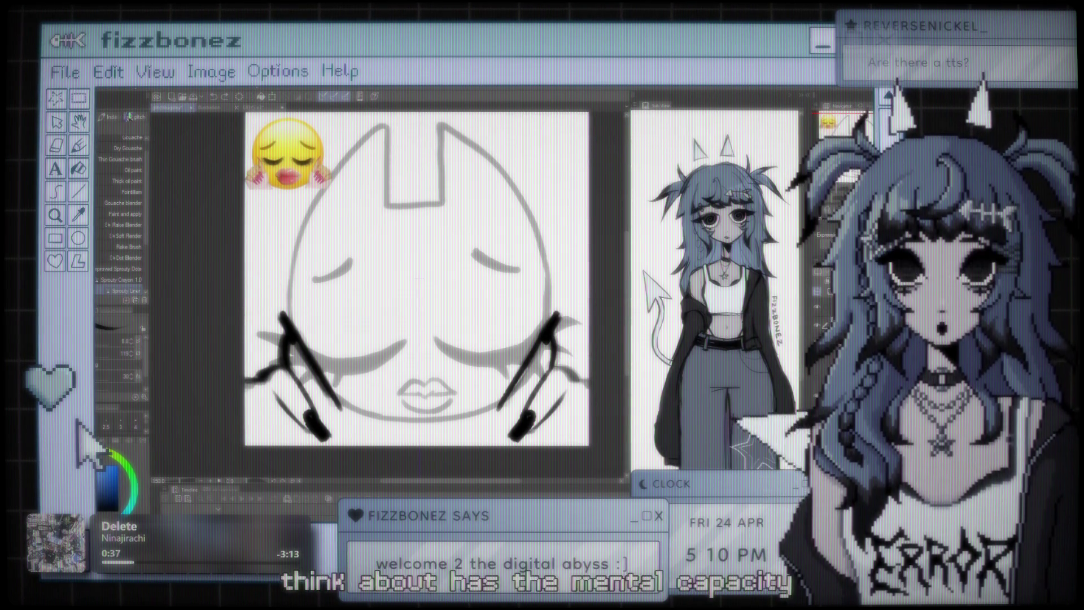
Step: Zoom and scroll around the cat drawing to examine the inked clawed hands
{"action": "scroll", "coordinate": [418, 277], "scroll_direction": "down", "scroll_amount": 2}
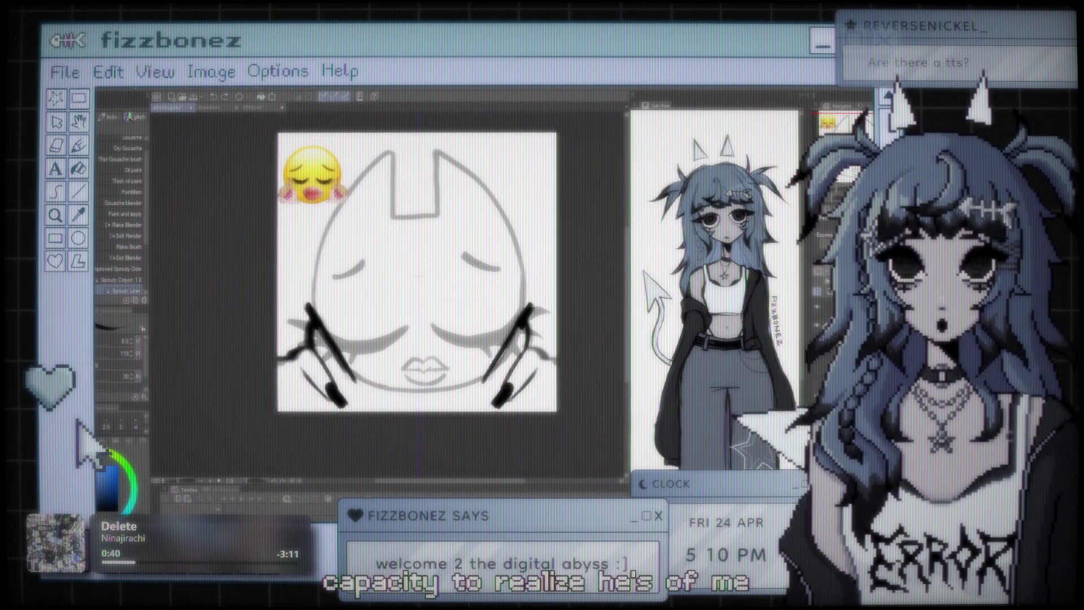
{"action": "scroll", "coordinate": [405, 259], "scroll_direction": "up", "scroll_amount": 2}
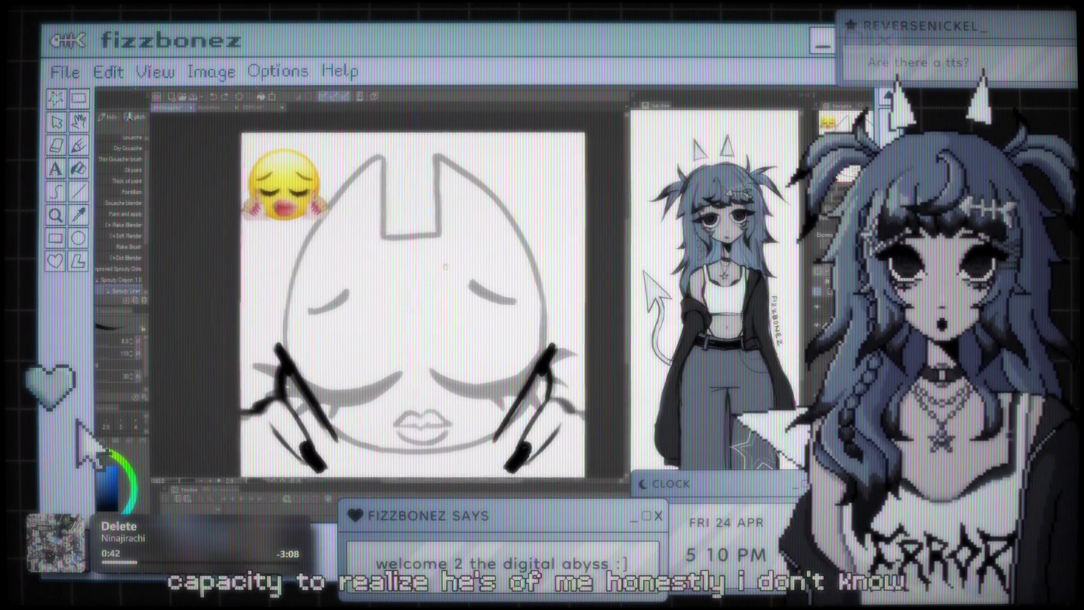
{"action": "scroll", "coordinate": [446, 249], "scroll_direction": "down", "scroll_amount": 1}
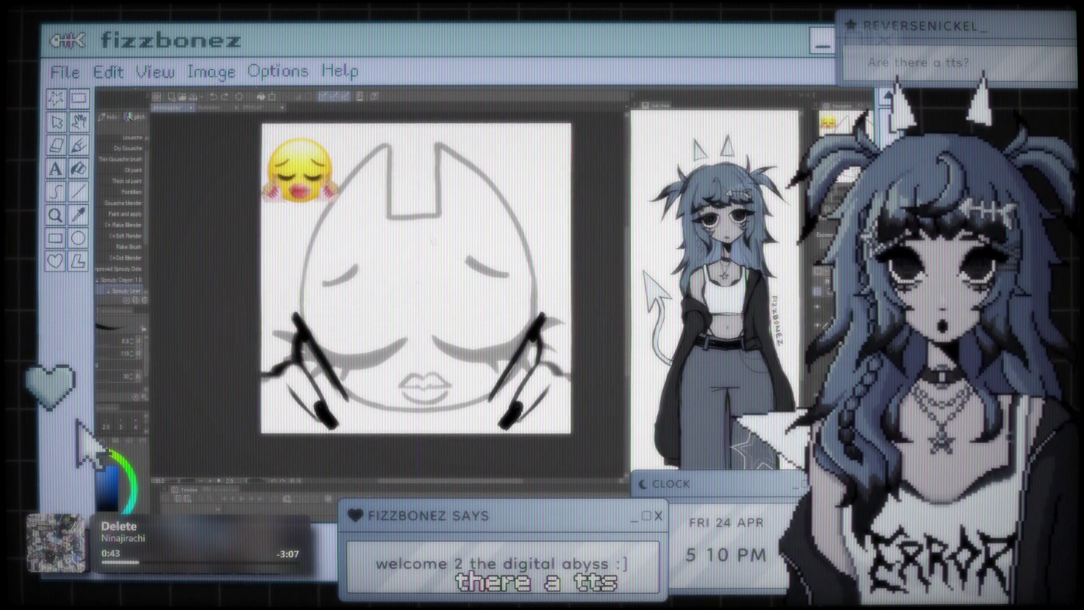
{"action": "scroll", "coordinate": [433, 240], "scroll_direction": "right", "scroll_amount": 1}
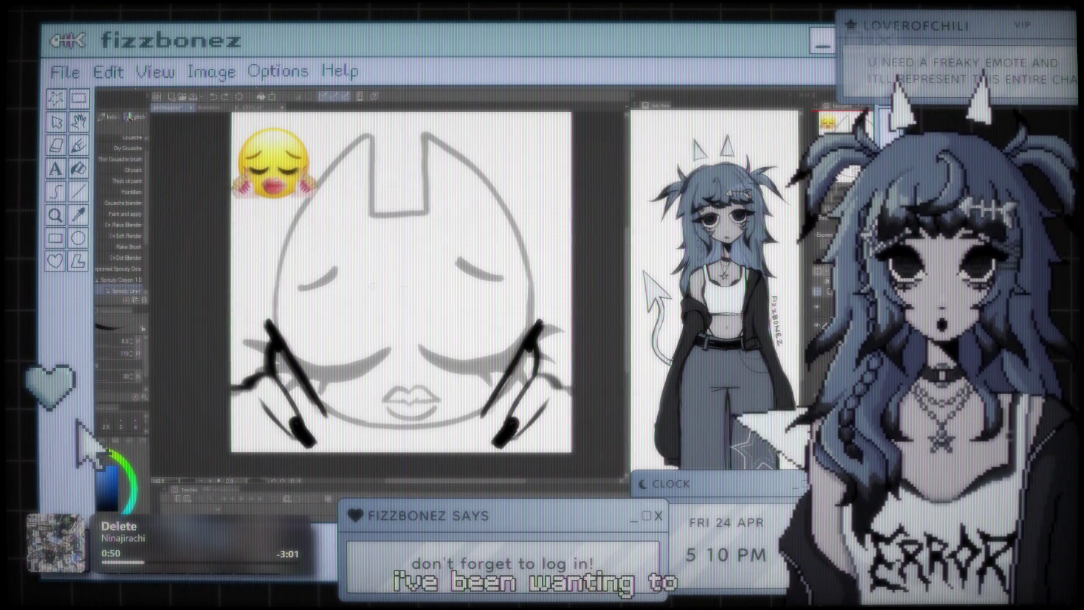
{"action": "scroll", "coordinate": [373, 279], "scroll_direction": "down", "scroll_amount": 2}
{"action": "scroll", "coordinate": [373, 280], "scroll_direction": "up", "scroll_amount": 2}
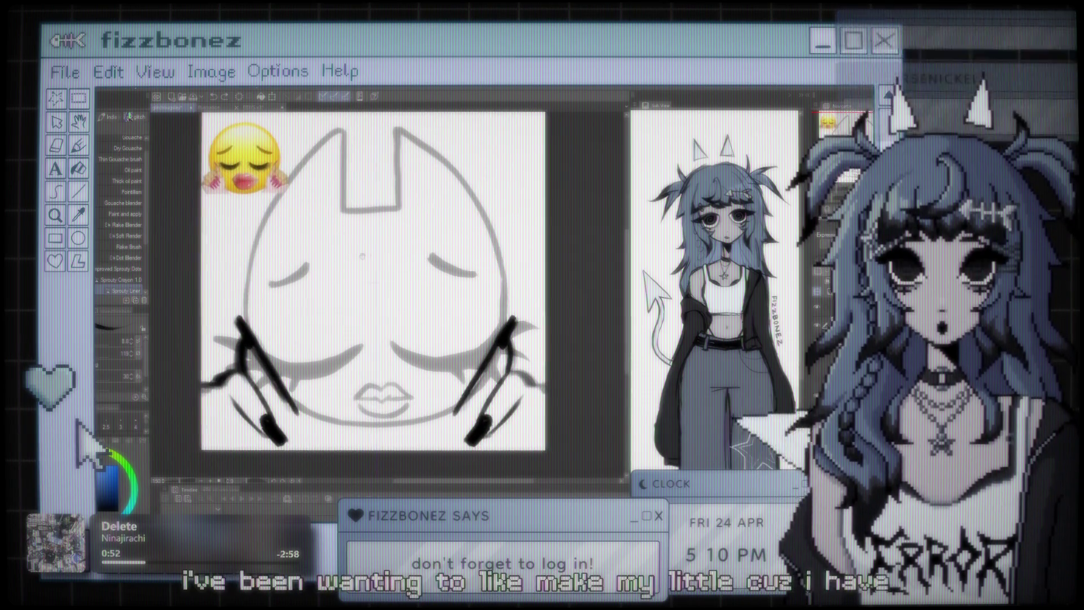
{"action": "scroll", "coordinate": [371, 262], "scroll_direction": "down", "scroll_amount": 2}
{"action": "scroll", "coordinate": [379, 267], "scroll_direction": "up", "scroll_amount": 2}
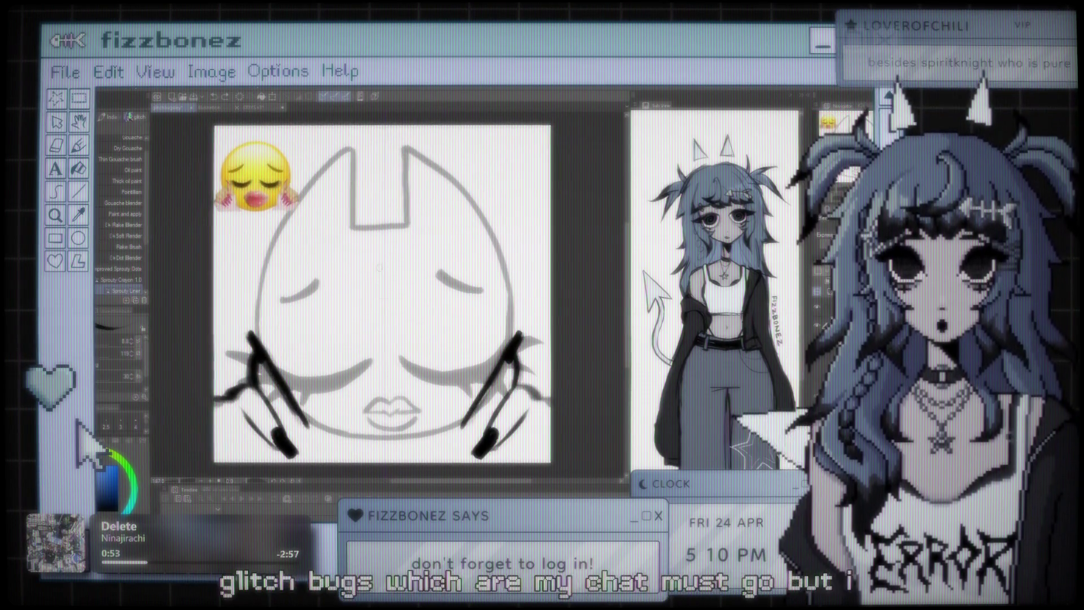
{"action": "scroll", "coordinate": [379, 268], "scroll_direction": "up", "scroll_amount": 1}
{"action": "scroll", "coordinate": [383, 254], "scroll_direction": "up", "scroll_amount": 1}
{"action": "scroll", "coordinate": [386, 243], "scroll_direction": "down", "scroll_amount": 1}
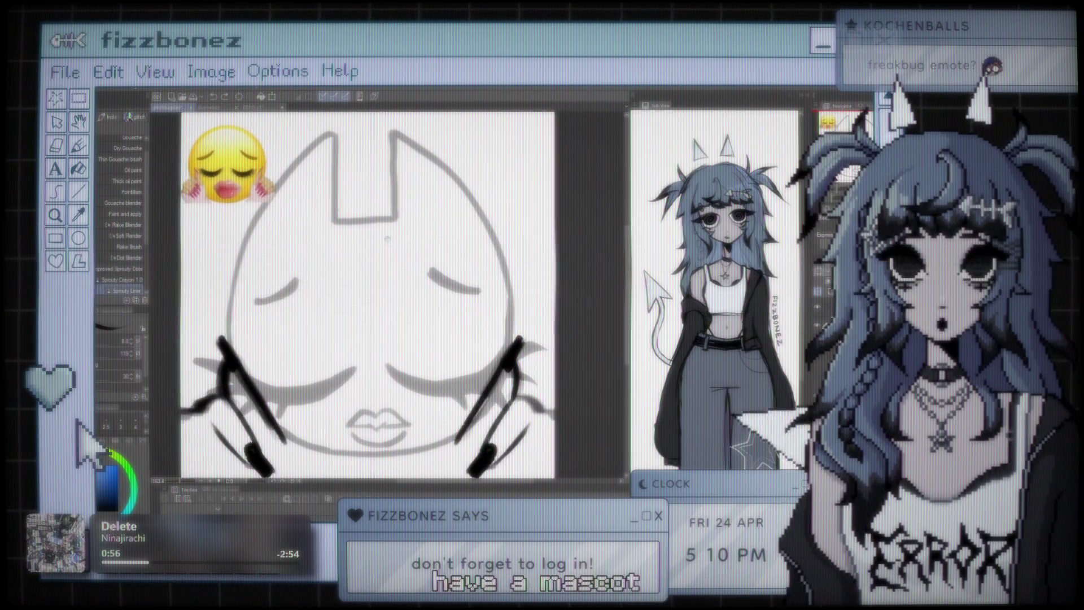
{"action": "scroll", "coordinate": [395, 240], "scroll_direction": "up", "scroll_amount": 1}
{"action": "scroll", "coordinate": [418, 243], "scroll_direction": "down", "scroll_amount": 1}
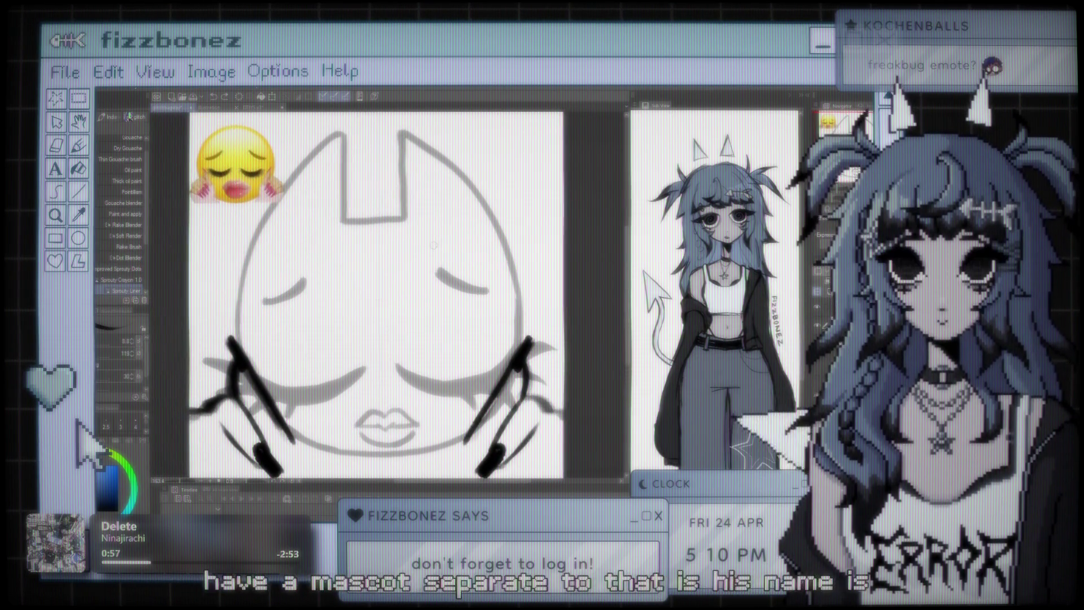
{"action": "scroll", "coordinate": [418, 246], "scroll_direction": "up", "scroll_amount": 1}
{"action": "scroll", "coordinate": [422, 249], "scroll_direction": "down", "scroll_amount": 1}
{"action": "scroll", "coordinate": [427, 251], "scroll_direction": "up", "scroll_amount": 1}
{"action": "scroll", "coordinate": [430, 254], "scroll_direction": "down", "scroll_amount": 1}
{"action": "scroll", "coordinate": [430, 254], "scroll_direction": "up", "scroll_amount": 1}
{"action": "scroll", "coordinate": [426, 255], "scroll_direction": "down", "scroll_amount": 1}
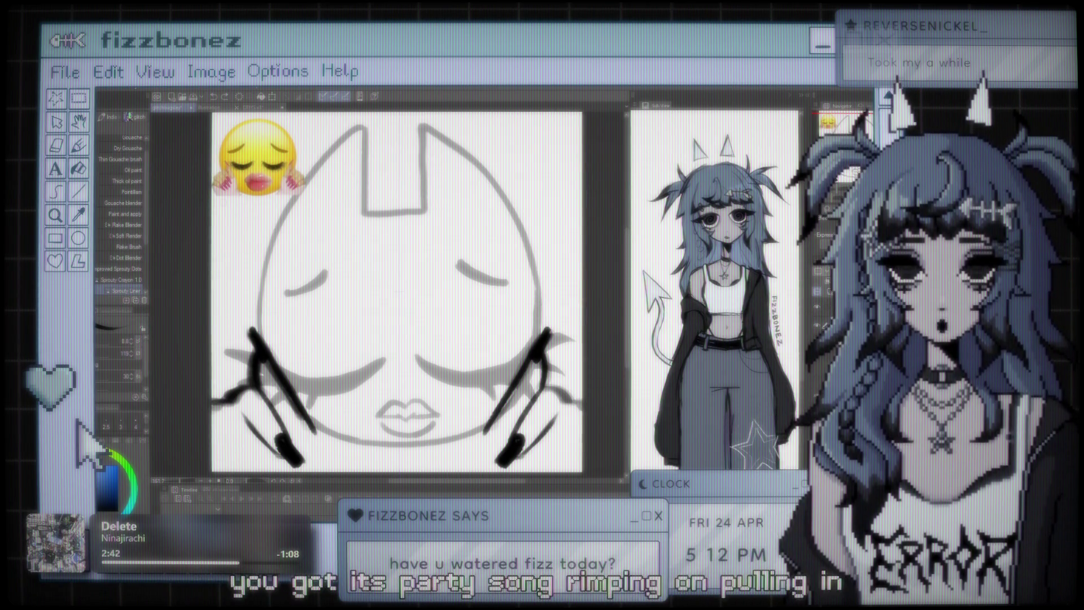
{"action": "scroll", "coordinate": [427, 240], "scroll_direction": "down", "scroll_amount": 3}
{"action": "scroll", "coordinate": [427, 240], "scroll_direction": "up", "scroll_amount": 1}
{"action": "scroll", "coordinate": [420, 238], "scroll_direction": "up", "scroll_amount": 1}
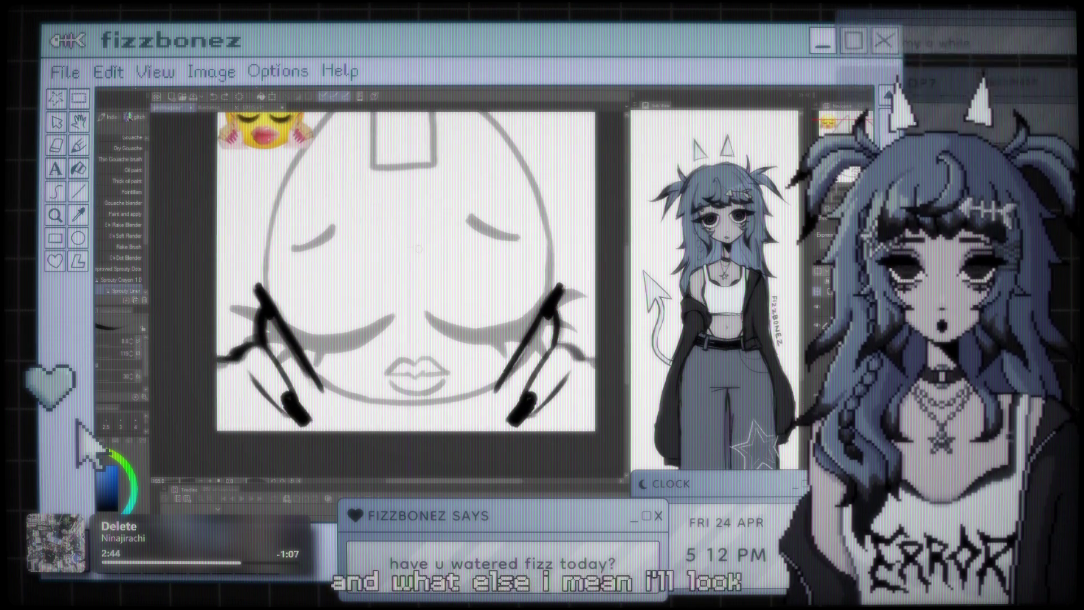
{"action": "scroll", "coordinate": [412, 236], "scroll_direction": "up", "scroll_amount": 1}
{"action": "scroll", "coordinate": [402, 233], "scroll_direction": "up", "scroll_amount": 1}
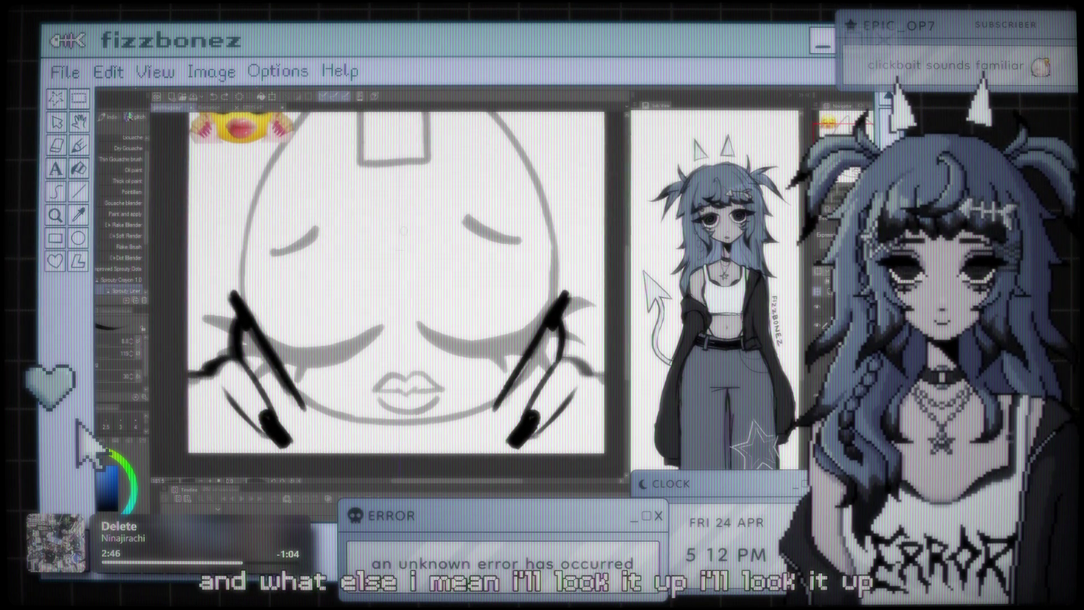
{"action": "scroll", "coordinate": [407, 233], "scroll_direction": "down", "scroll_amount": 1}
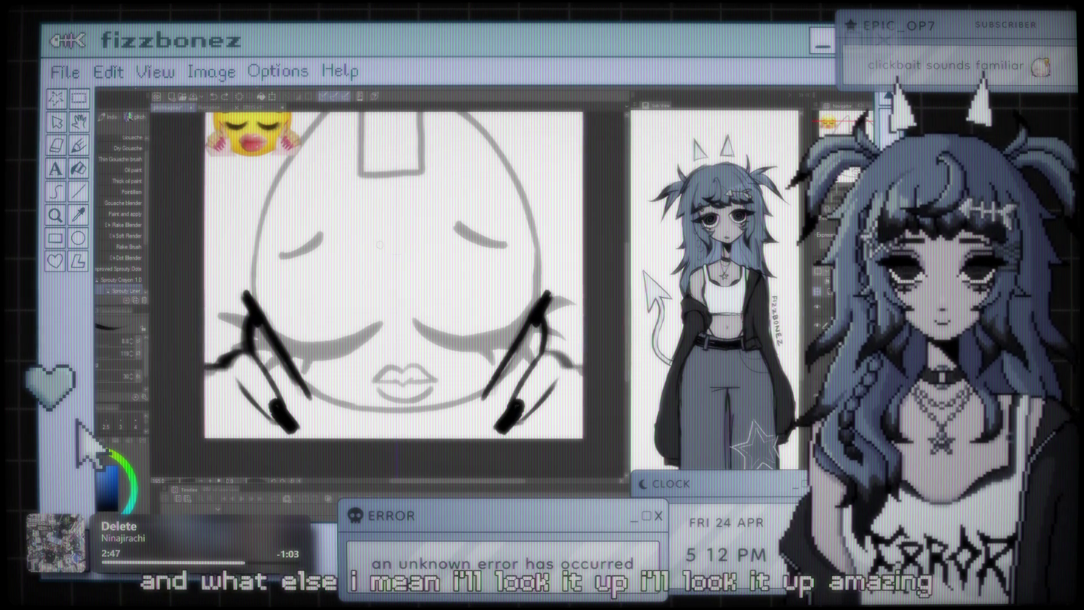
{"action": "scroll", "coordinate": [379, 245], "scroll_direction": "down", "scroll_amount": 2}
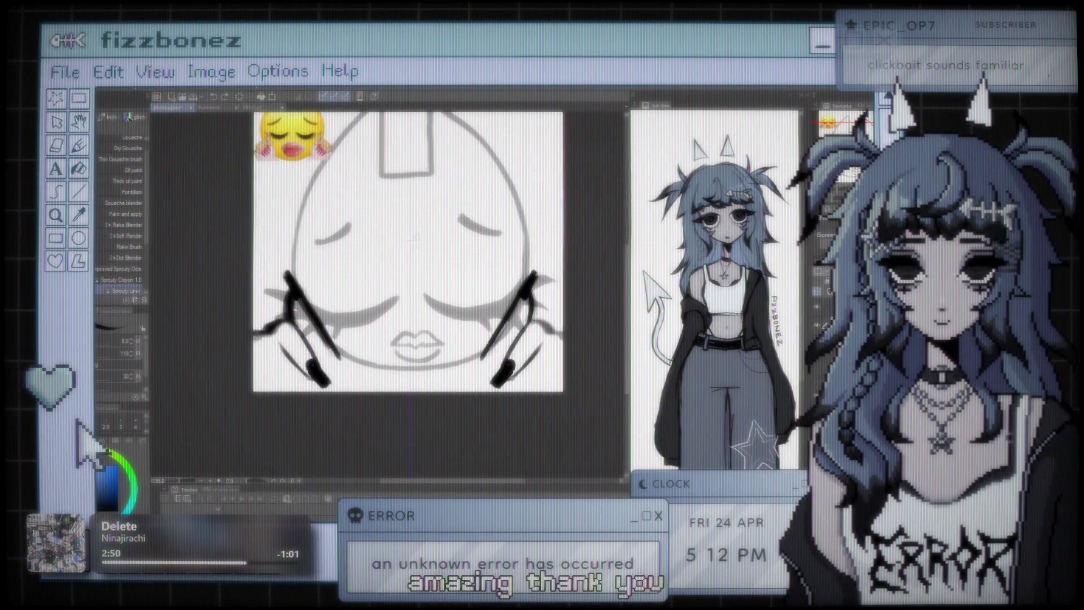
{"action": "scroll", "coordinate": [413, 280], "scroll_direction": "up", "scroll_amount": 2}
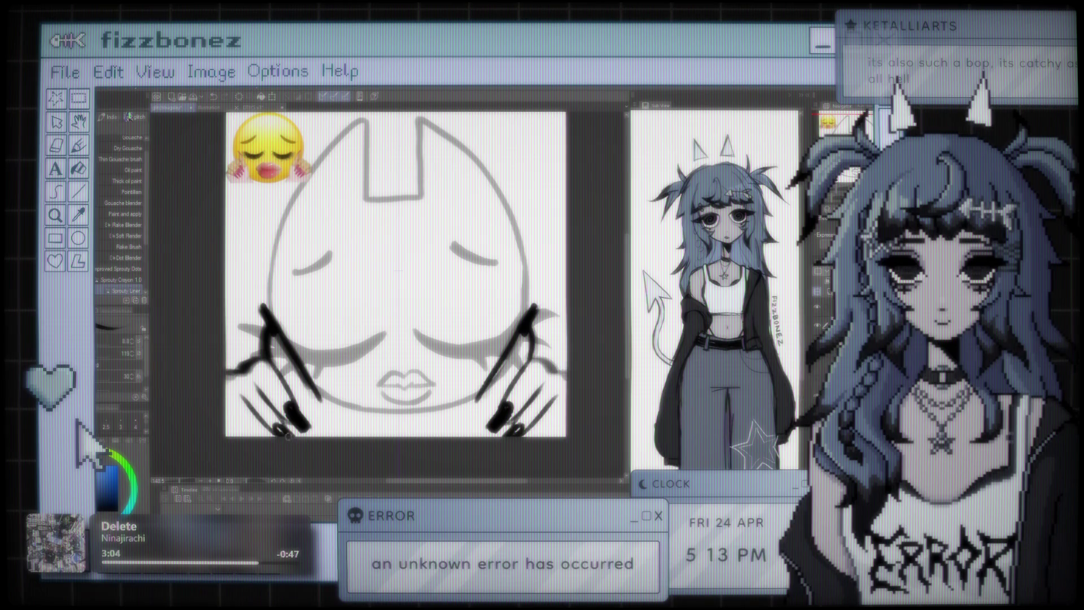
{"action": "scroll", "coordinate": [285, 437], "scroll_direction": "up", "scroll_amount": 2}
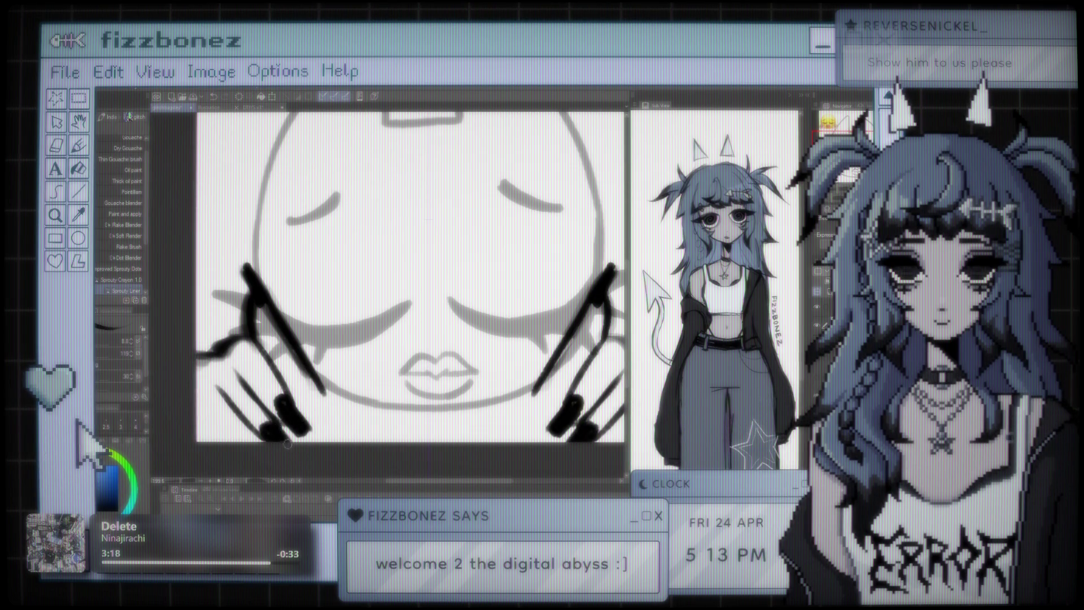
{"action": "scroll", "coordinate": [288, 446], "scroll_direction": "down", "scroll_amount": 3}
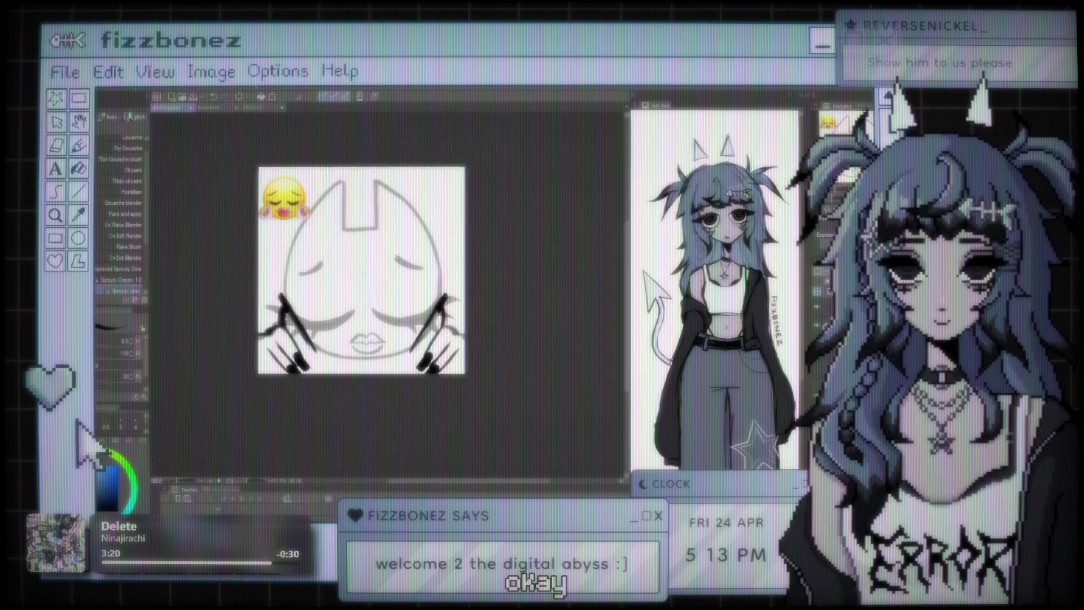
{"action": "scroll", "coordinate": [384, 280], "scroll_direction": "up", "scroll_amount": 5}
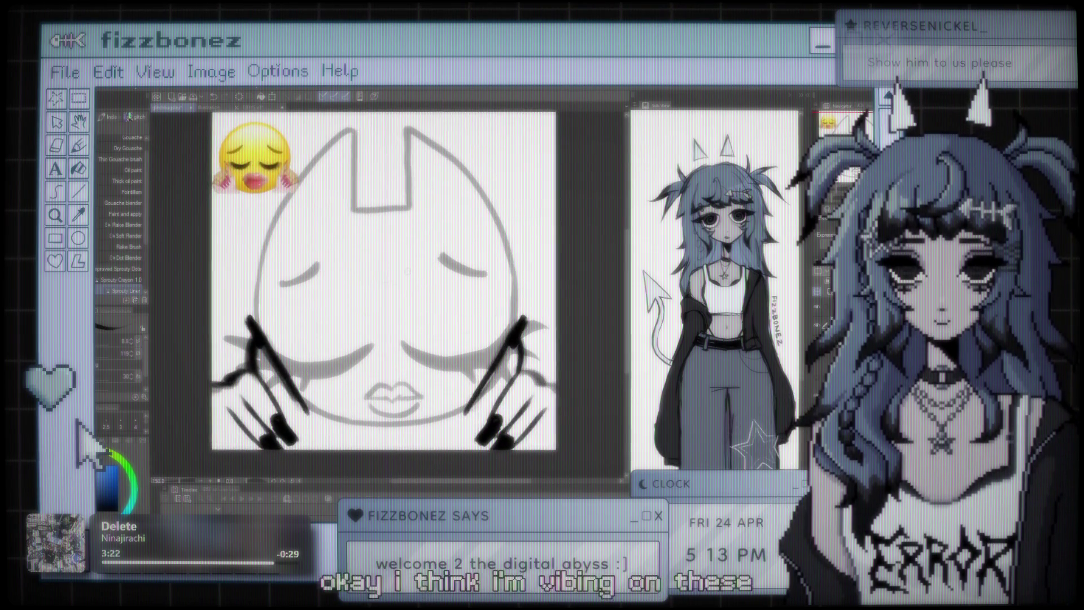
Step: Shift and rezoom the cat drawing, then bring up the blank canvas document
{"action": "left_click_drag", "start_coordinate": [408, 271], "coordinate": [416, 274]}
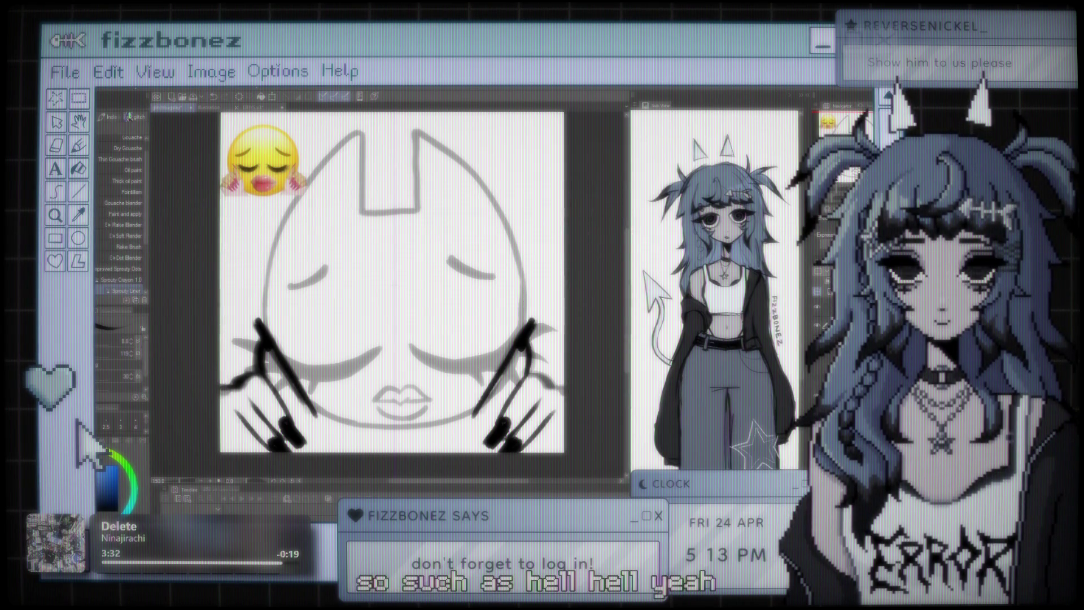
{"action": "key", "text": "ctrl+minus"}
{"action": "key", "text": "ctrl+minus"}
{"action": "key", "text": "ctrl+plus"}
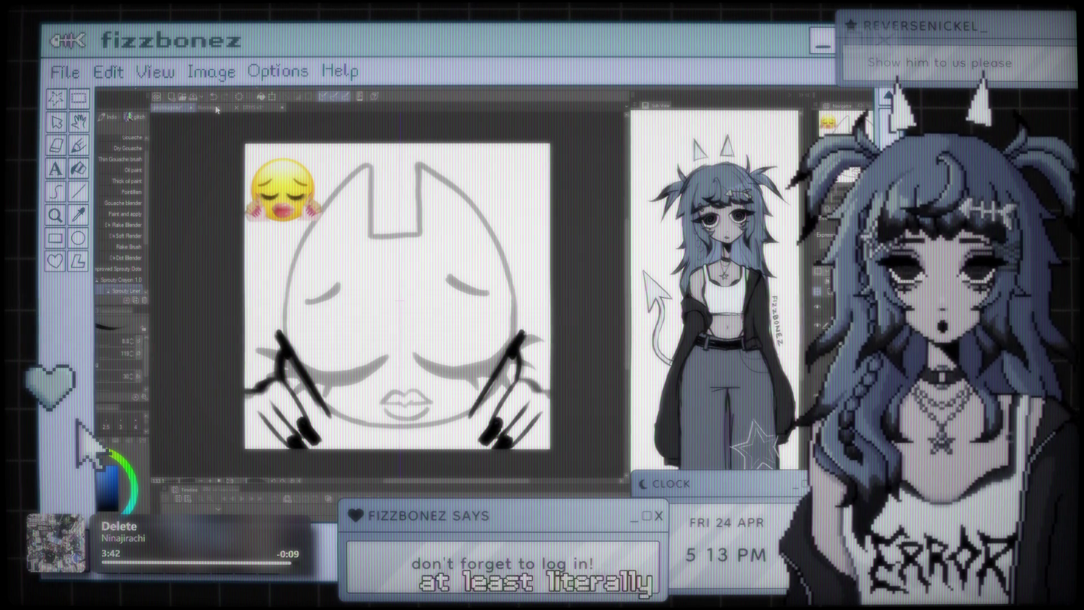
{"action": "key", "text": "ctrl+Tab"}
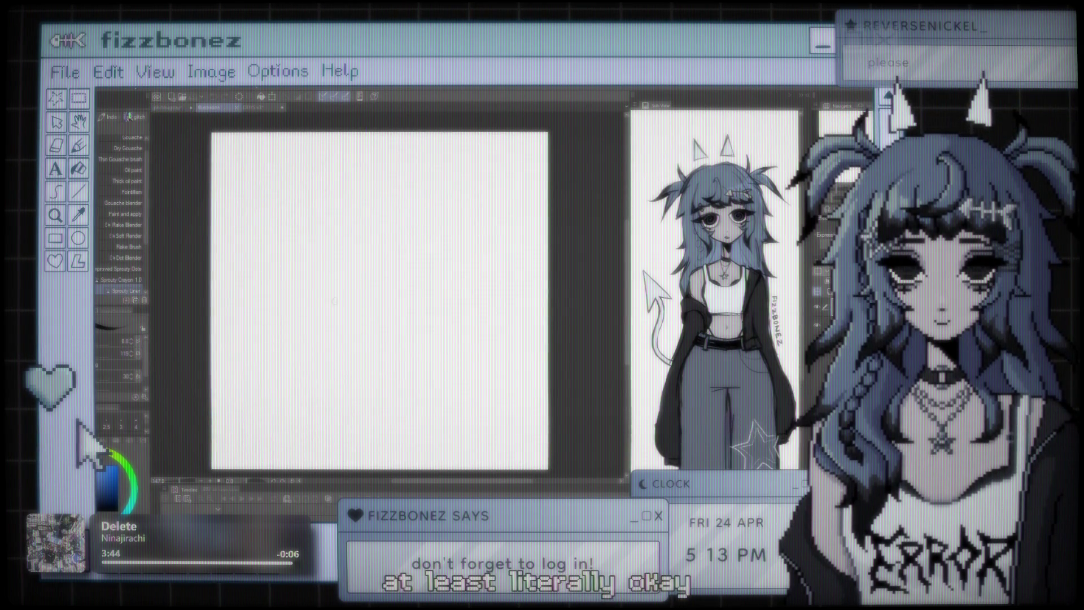
Step: Draw the fish skeleton's head edge, zigzag ribs and tail fin, undoing one stray stroke
{"action": "left_click_drag", "start_coordinate": [311, 258], "coordinate": [227, 324]}
{"action": "key", "text": "ctrl+z"}
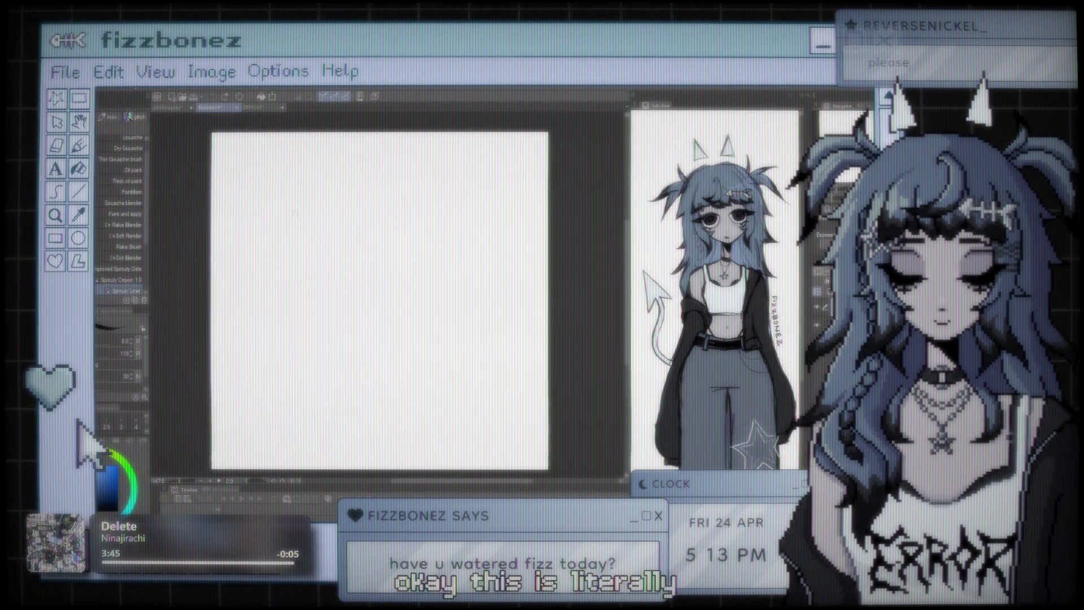
{"action": "mouse_move", "coordinate": [259, 277]}
{"action": "left_mouse_down"}
{"action": "mouse_move", "coordinate": [330, 246]}
{"action": "mouse_move", "coordinate": [355, 277]}
{"action": "left_mouse_up"}
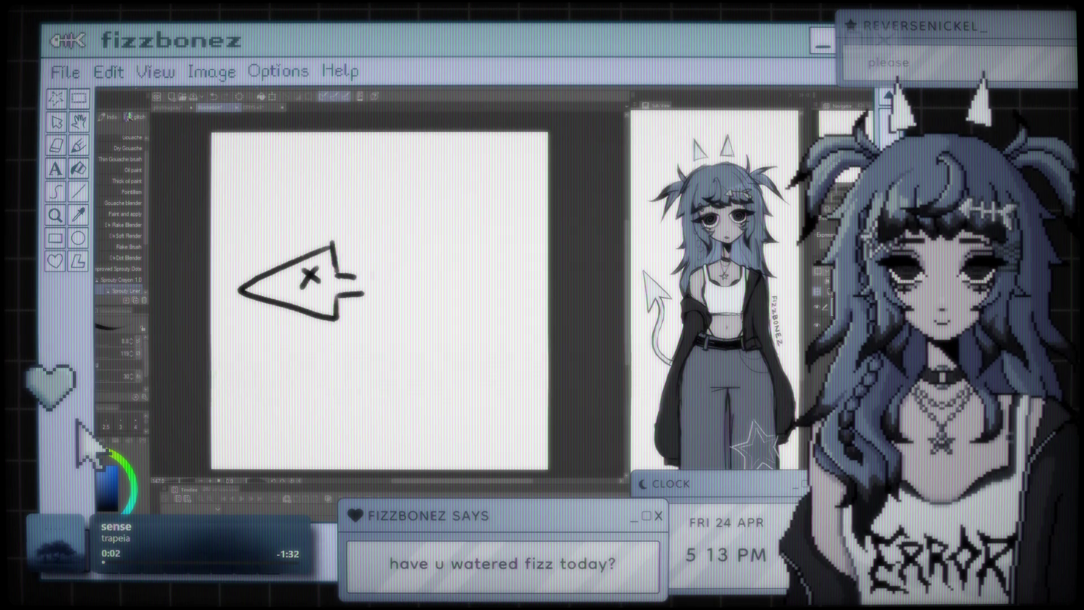
{"action": "left_click_drag", "start_coordinate": [367, 295], "coordinate": [371, 314]}
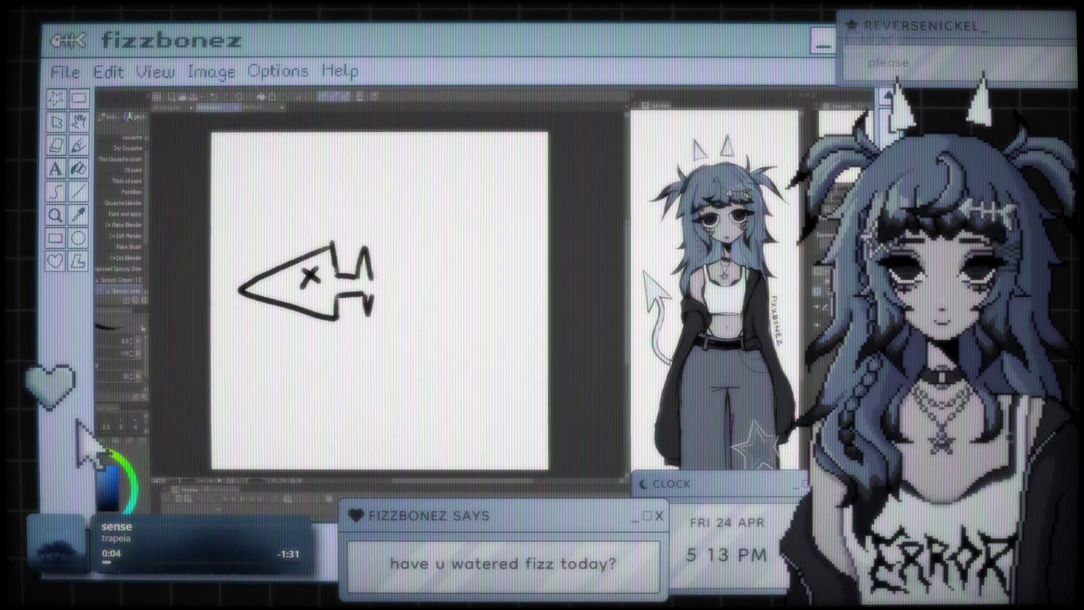
{"action": "mouse_move", "coordinate": [384, 246]}
{"action": "left_mouse_down"}
{"action": "mouse_move", "coordinate": [390, 275]}
{"action": "mouse_move", "coordinate": [416, 277]}
{"action": "mouse_move", "coordinate": [489, 319]}
{"action": "left_mouse_up"}
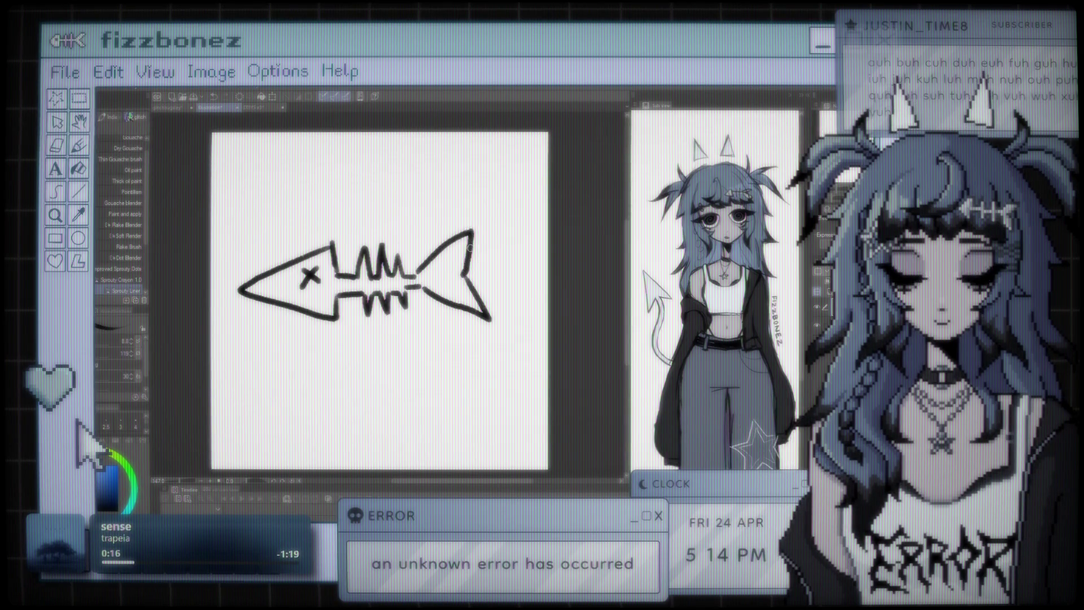
{"action": "mouse_move", "coordinate": [420, 276]}
{"action": "left_mouse_down"}
{"action": "mouse_move", "coordinate": [472, 246]}
{"action": "mouse_move", "coordinate": [487, 311]}
{"action": "left_mouse_up"}
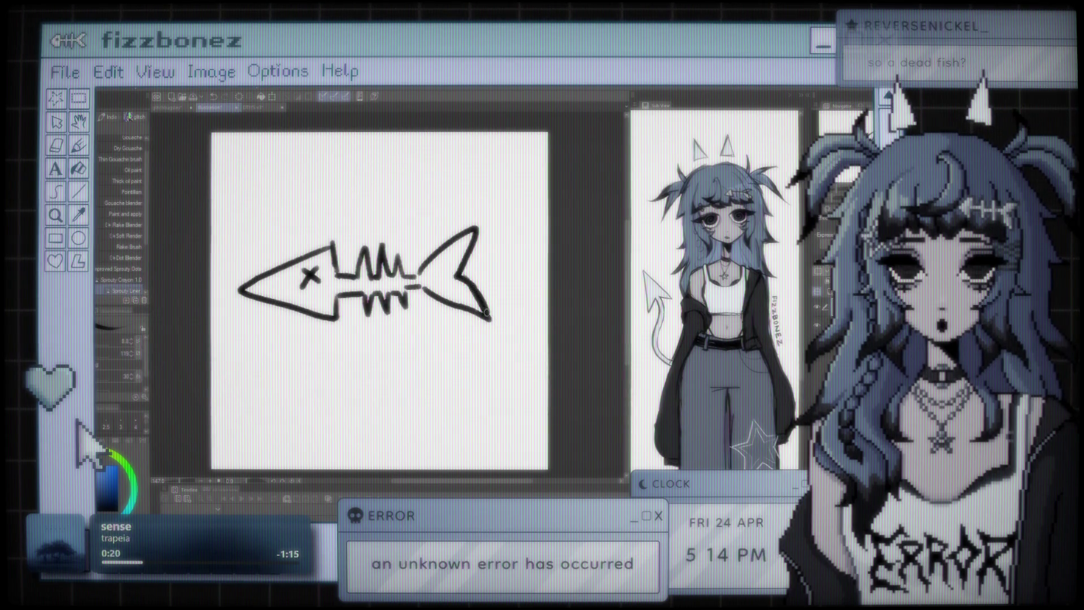
{"action": "scroll", "coordinate": [491, 320], "scroll_direction": "down", "scroll_amount": 2}
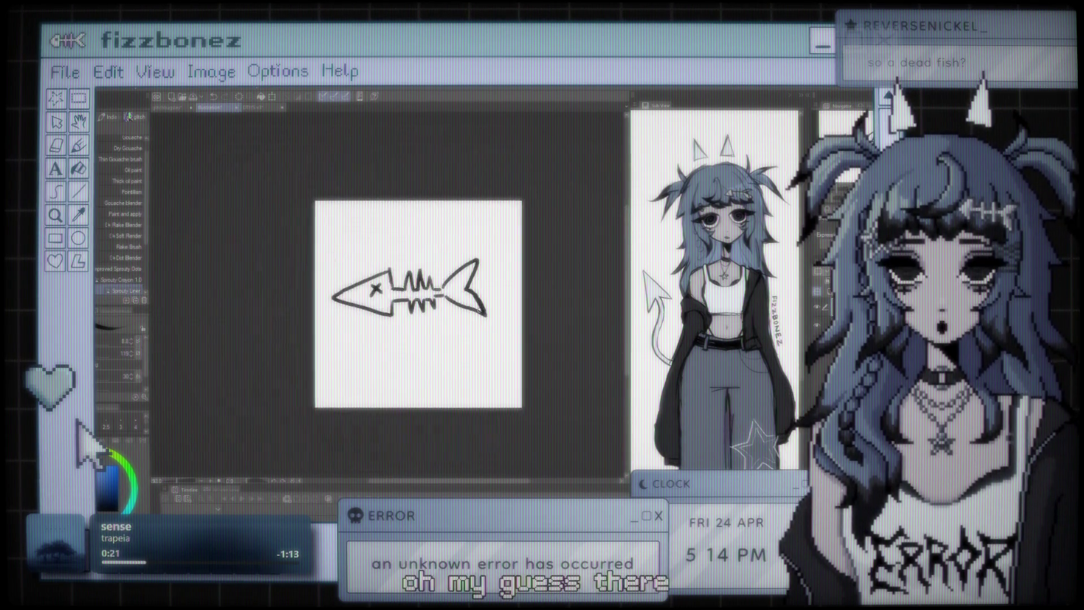
Step: Zoom in and draw a short notched mouth stroke at the front of the fish head
{"action": "scroll", "coordinate": [421, 269], "scroll_direction": "up", "scroll_amount": 4}
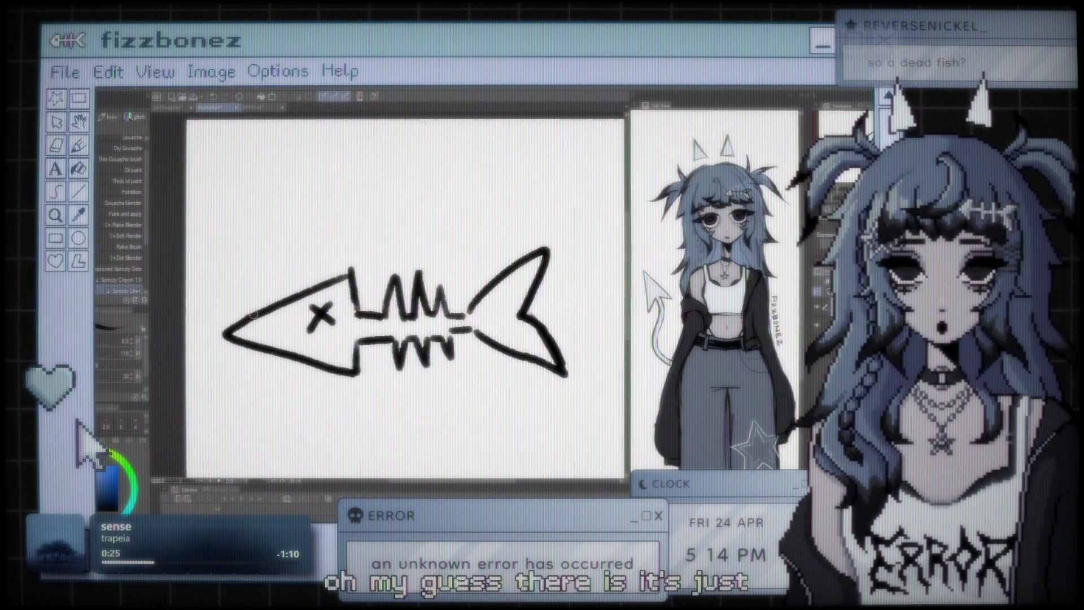
{"action": "mouse_move", "coordinate": [232, 338]}
{"action": "left_mouse_down"}
{"action": "mouse_move", "coordinate": [236, 357]}
{"action": "mouse_move", "coordinate": [280, 361]}
{"action": "left_mouse_up"}
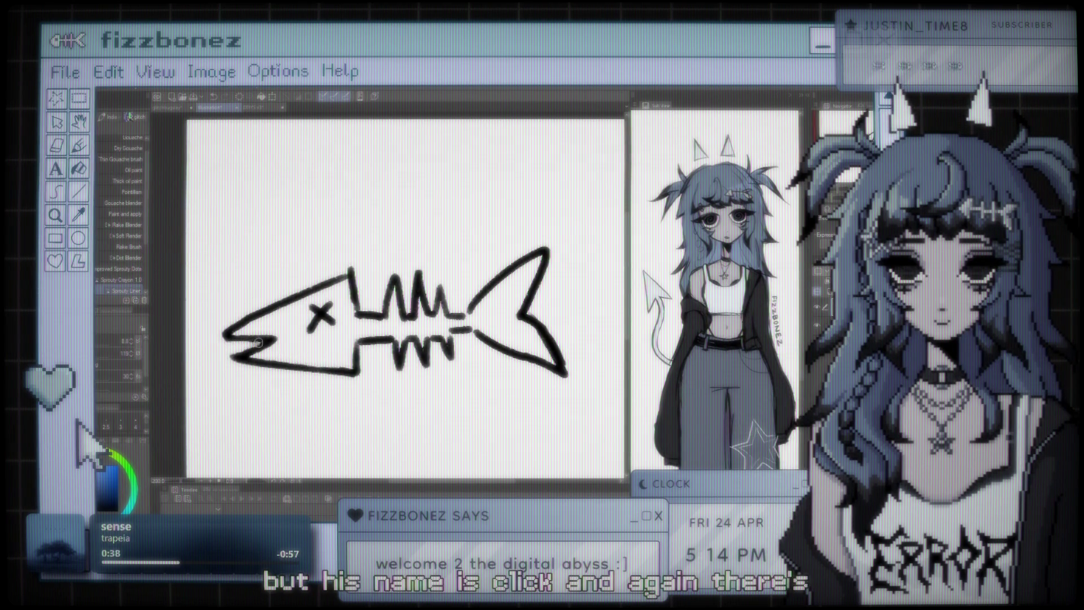
{"action": "key", "text": "ctrl+minus"}
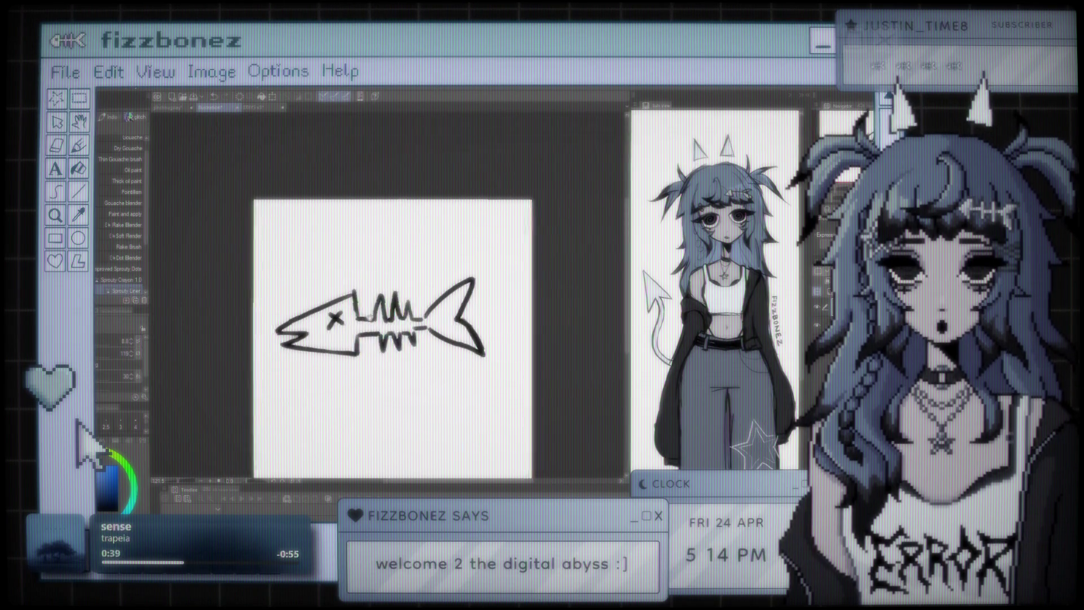
{"action": "key", "text": "ctrl+plus"}
{"action": "key", "text": "ctrl+plus"}
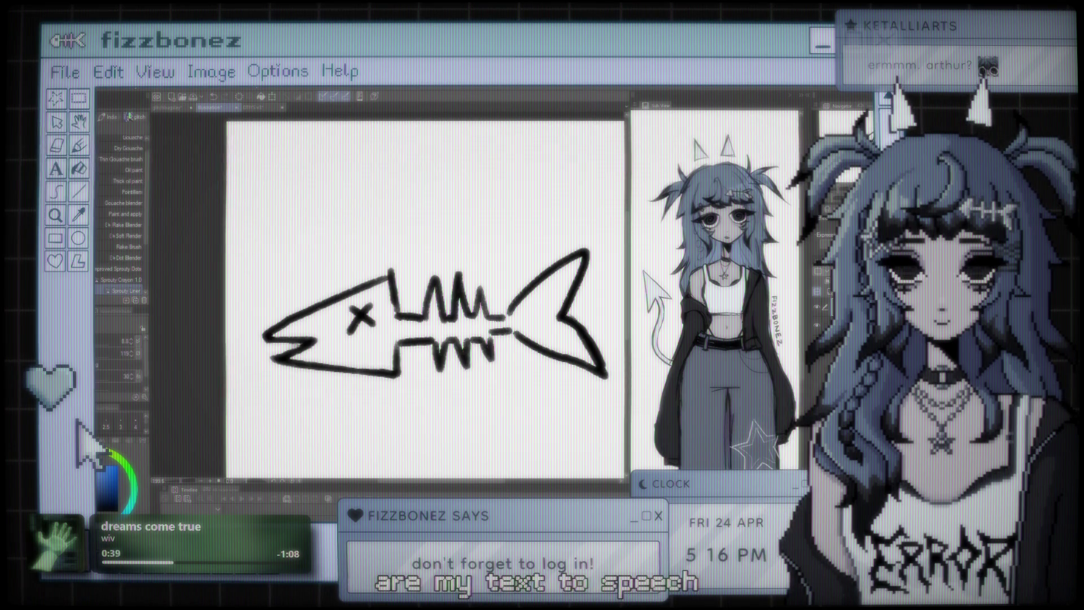
Step: Push the fish's nose and jaw to the right with the Liquify tool
{"action": "scroll", "coordinate": [419, 299], "scroll_direction": "down", "scroll_amount": 2}
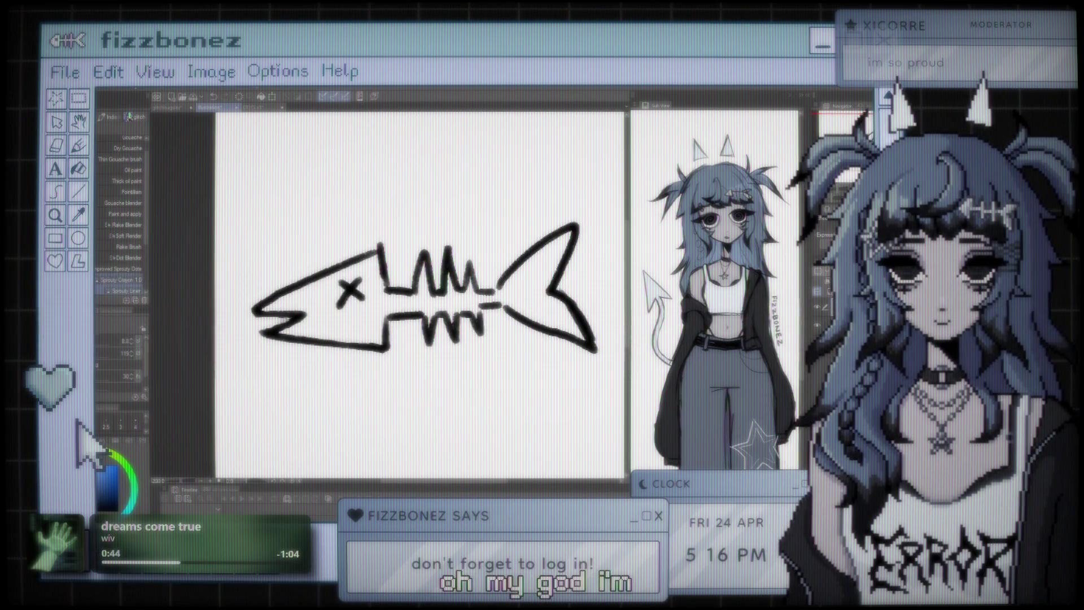
{"action": "key", "text": "j"}
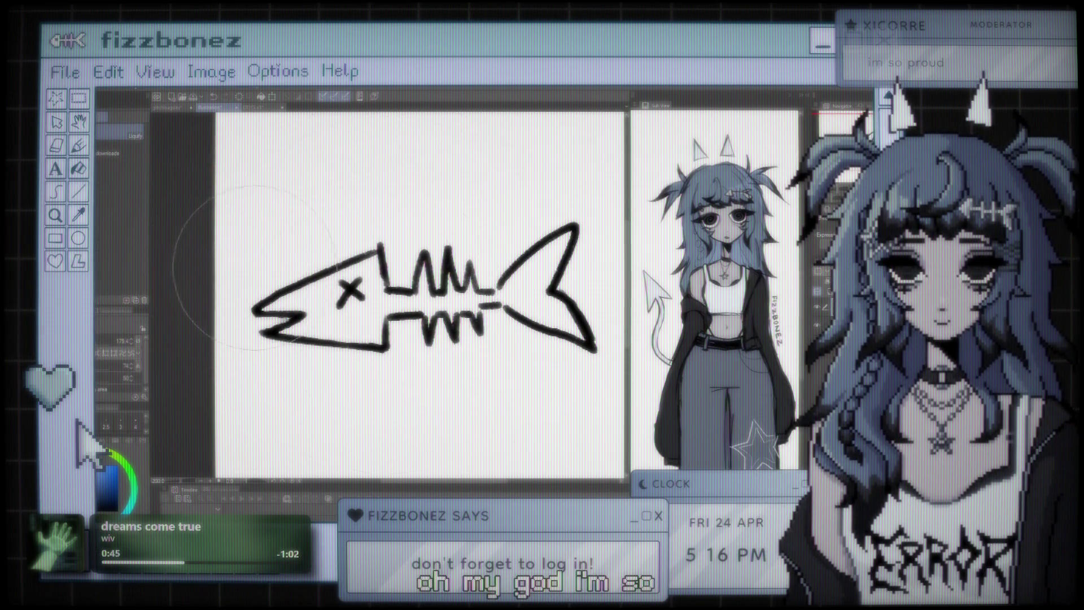
{"action": "mouse_move", "coordinate": [294, 288]}
{"action": "left_mouse_down"}
{"action": "mouse_move", "coordinate": [263, 302]}
{"action": "mouse_move", "coordinate": [218, 282]}
{"action": "left_mouse_up"}
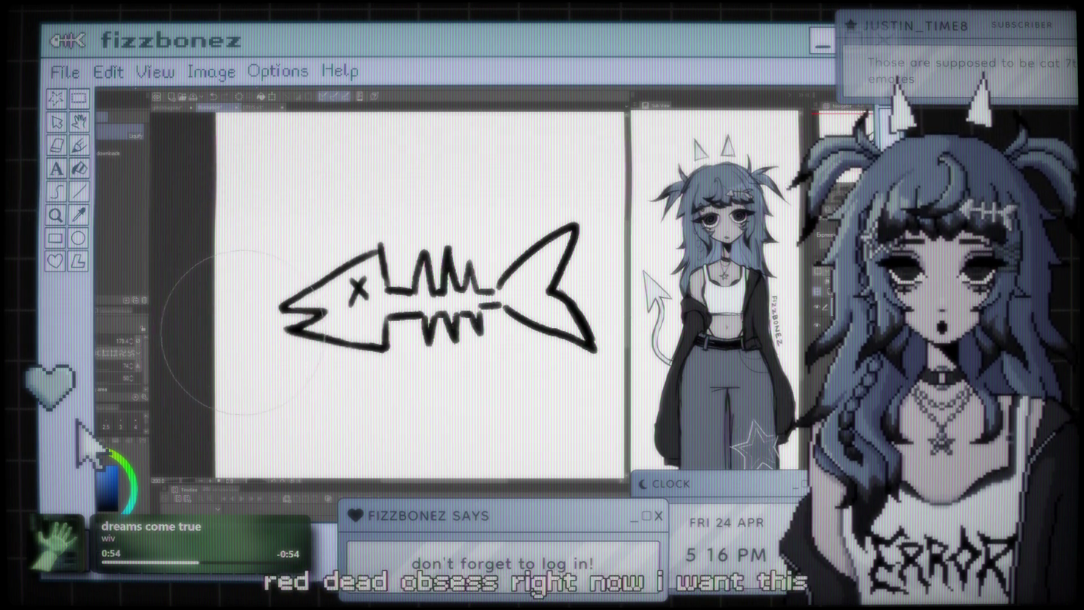
Step: Zoom in on the fish logo and switch to the crying-cat emote document
{"action": "scroll", "coordinate": [237, 271], "scroll_direction": "down", "scroll_amount": 2}
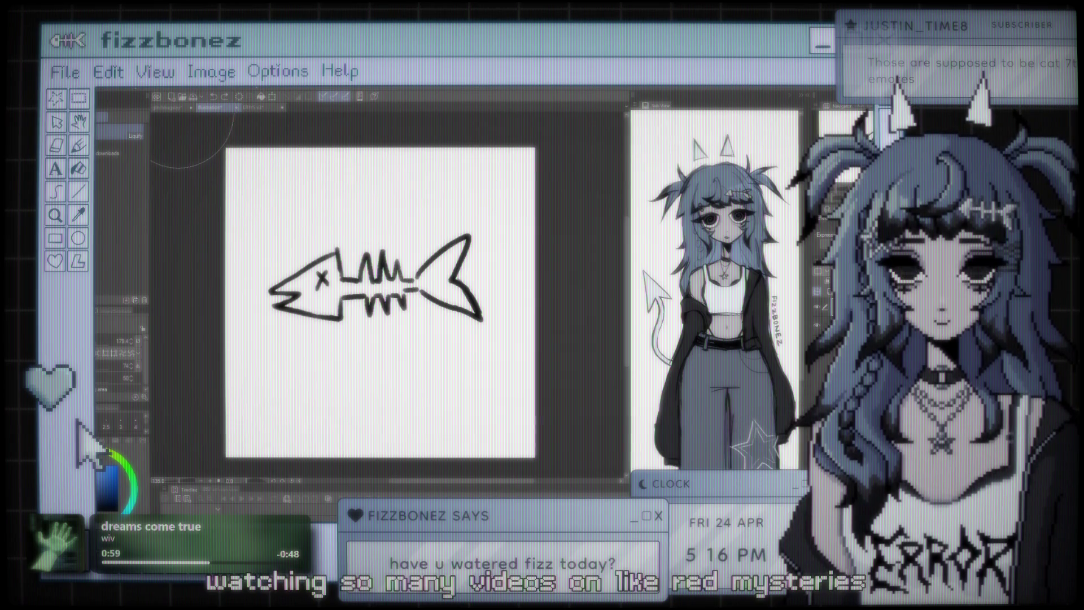
{"action": "key", "text": "ctrl+plus"}
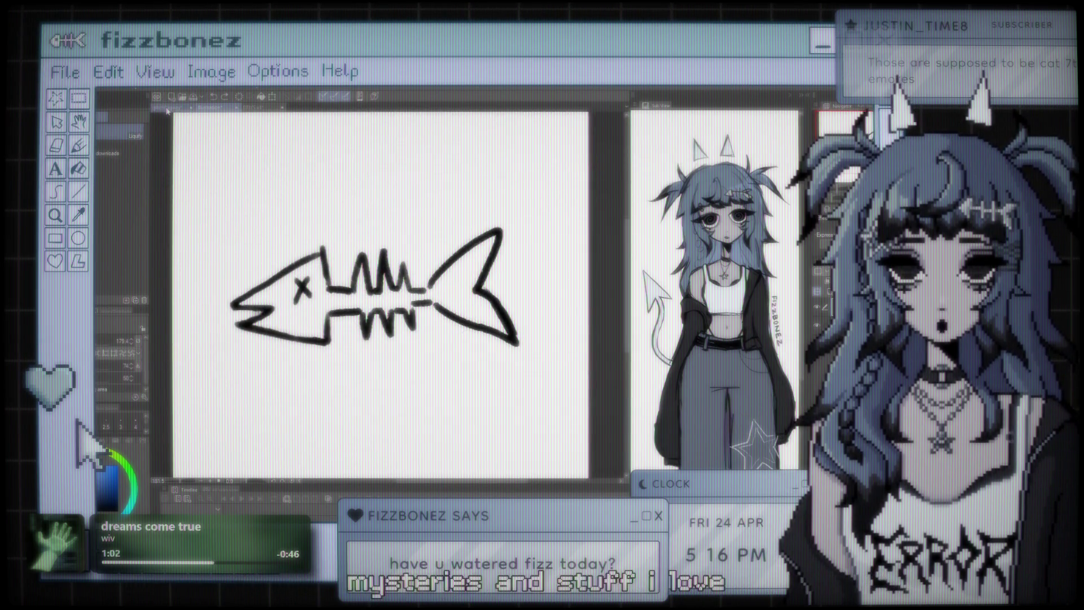
{"action": "left_click", "coordinate": [168, 107]}
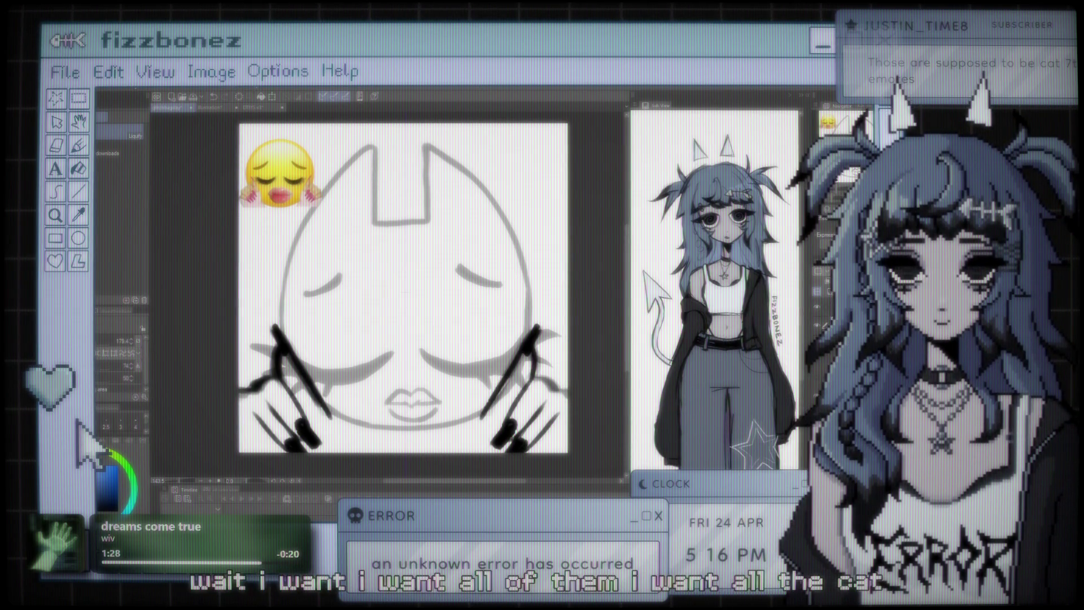
Step: Switch to the Brush tool's Gouache/Oil paint sub-tools with the whole crying-cat emote in view
{"action": "scroll", "coordinate": [405, 239], "scroll_direction": "down", "scroll_amount": 3}
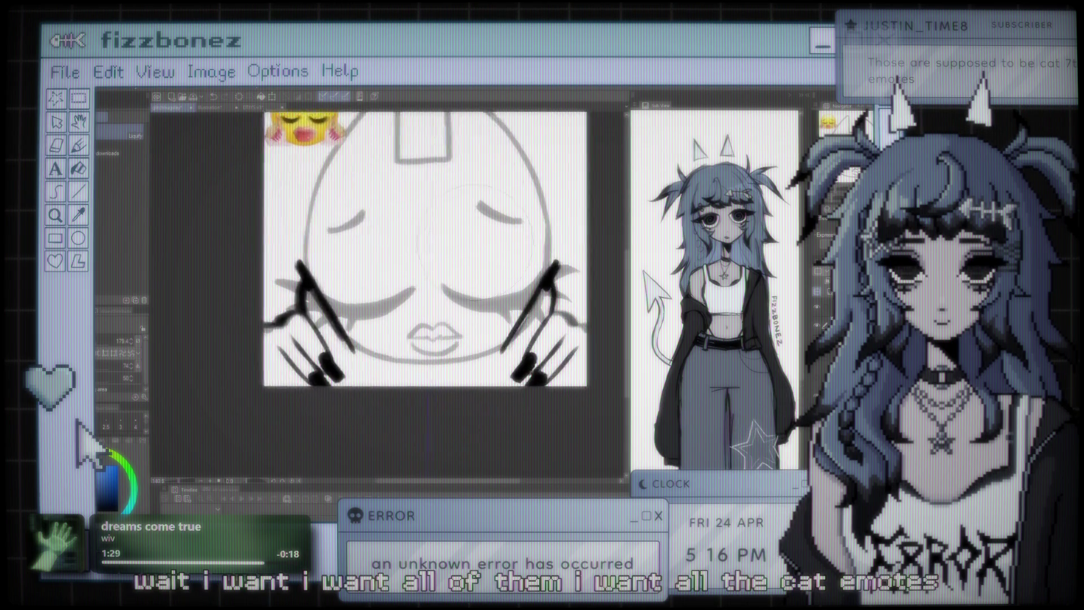
{"action": "scroll", "coordinate": [406, 240], "scroll_direction": "down", "scroll_amount": 2}
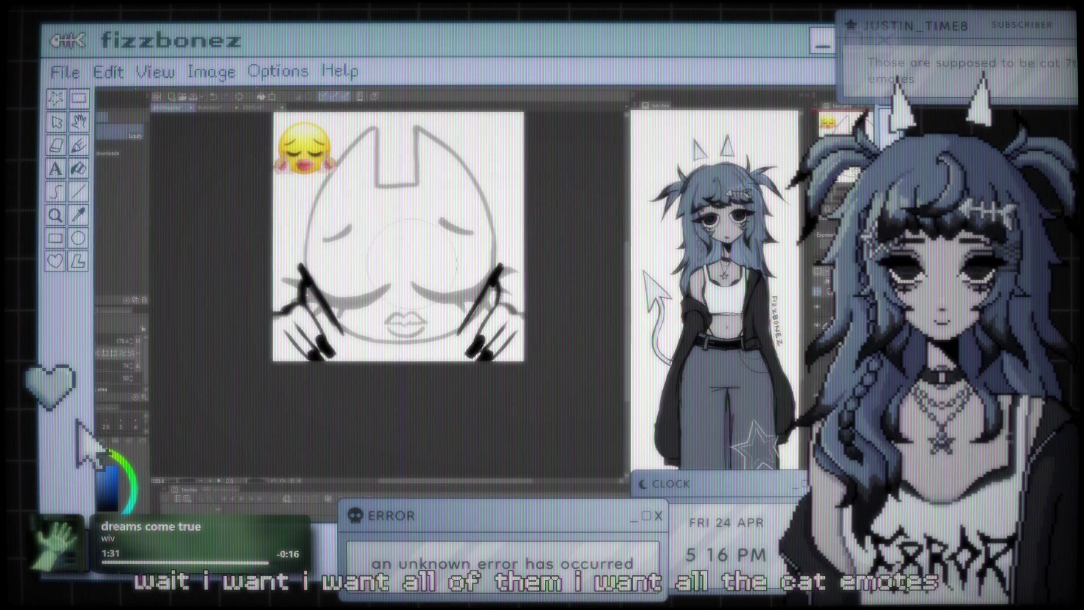
{"action": "scroll", "coordinate": [405, 239], "scroll_direction": "up", "scroll_amount": 2}
{"action": "scroll", "coordinate": [406, 240], "scroll_direction": "up", "scroll_amount": 1}
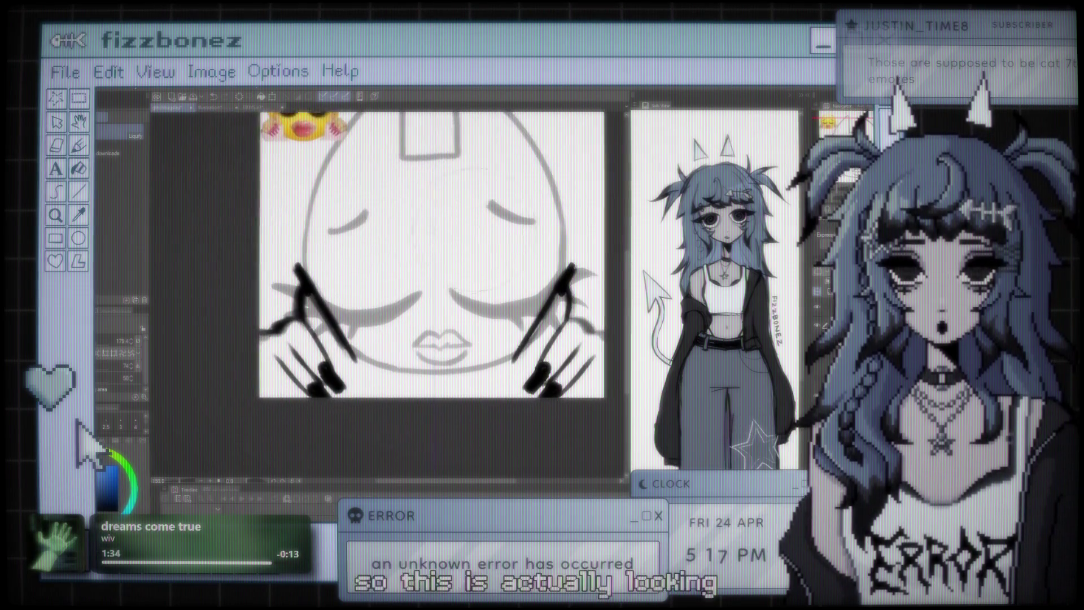
{"action": "scroll", "coordinate": [405, 240], "scroll_direction": "up", "scroll_amount": 1}
{"action": "key", "text": "b"}
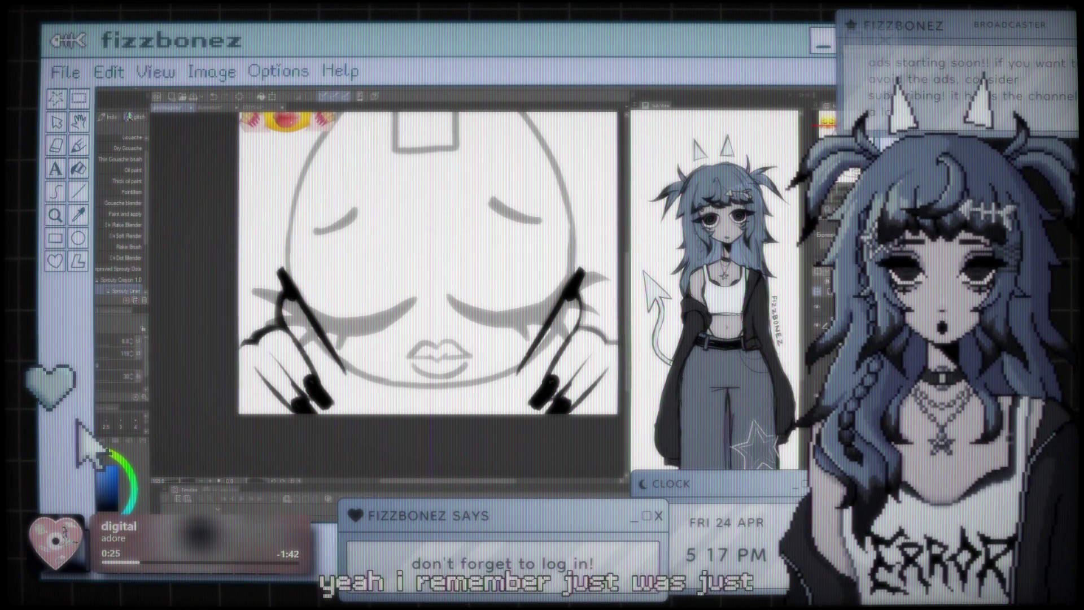
{"action": "key", "text": "ctrl+minus"}
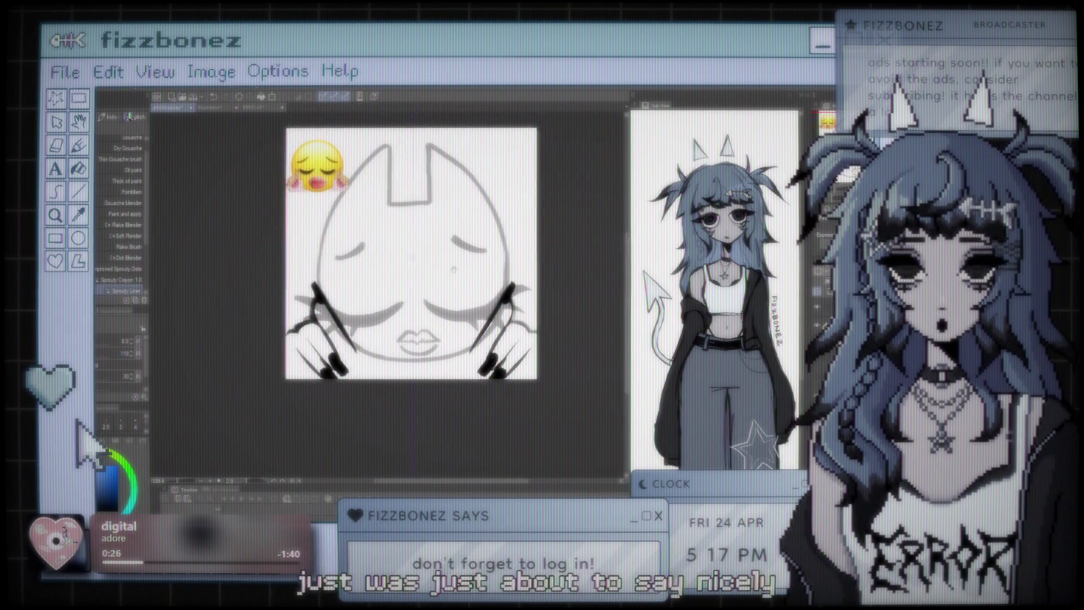
{"action": "scroll", "coordinate": [345, 275], "scroll_direction": "up", "scroll_amount": 3}
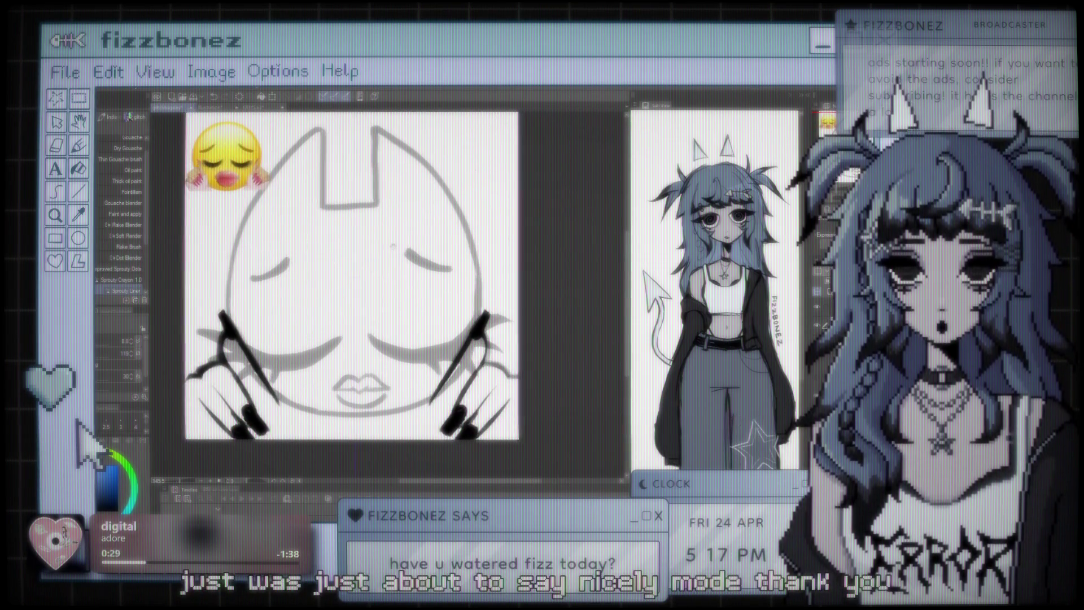
{"action": "left_click_drag", "start_coordinate": [345, 276], "coordinate": [364, 277]}
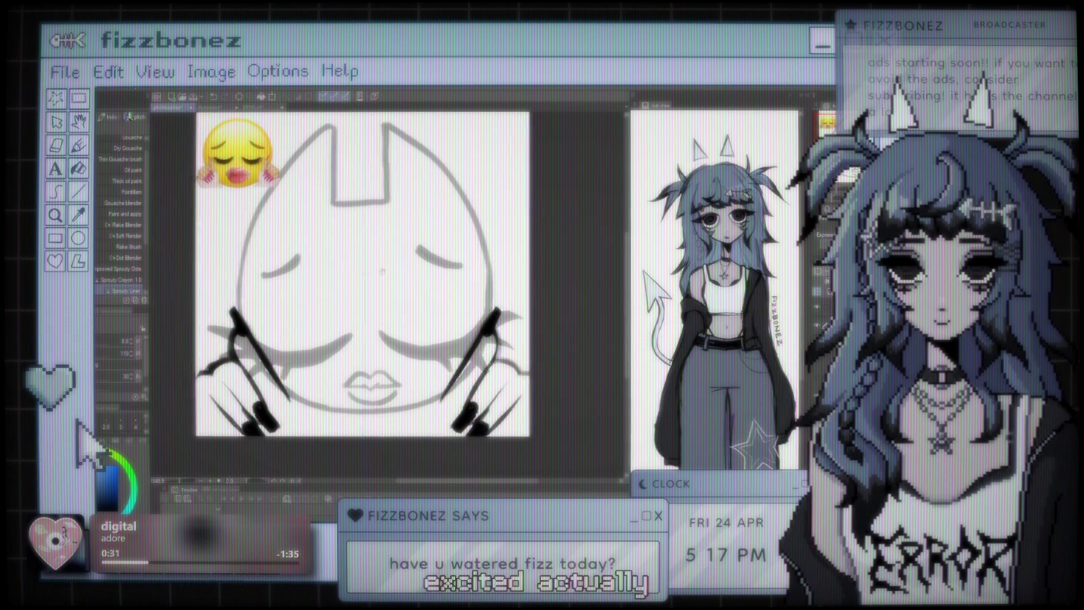
{"action": "scroll", "coordinate": [367, 277], "scroll_direction": "up", "scroll_amount": 3}
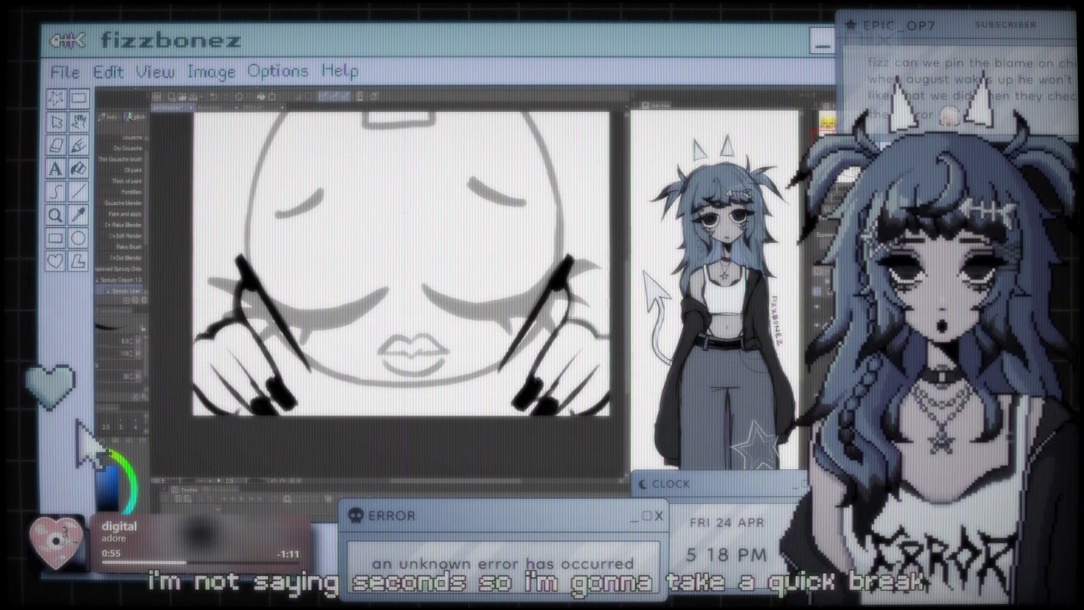
{"action": "key", "text": "ctrl+minus"}
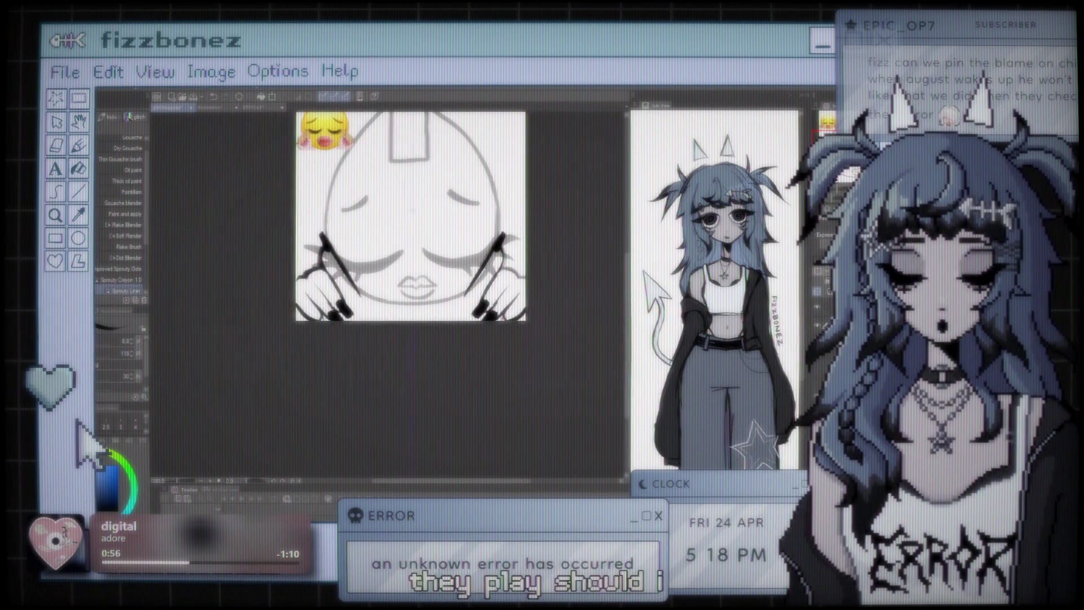
{"action": "key", "text": "ctrl+minus"}
{"action": "key", "text": "ctrl+minus"}
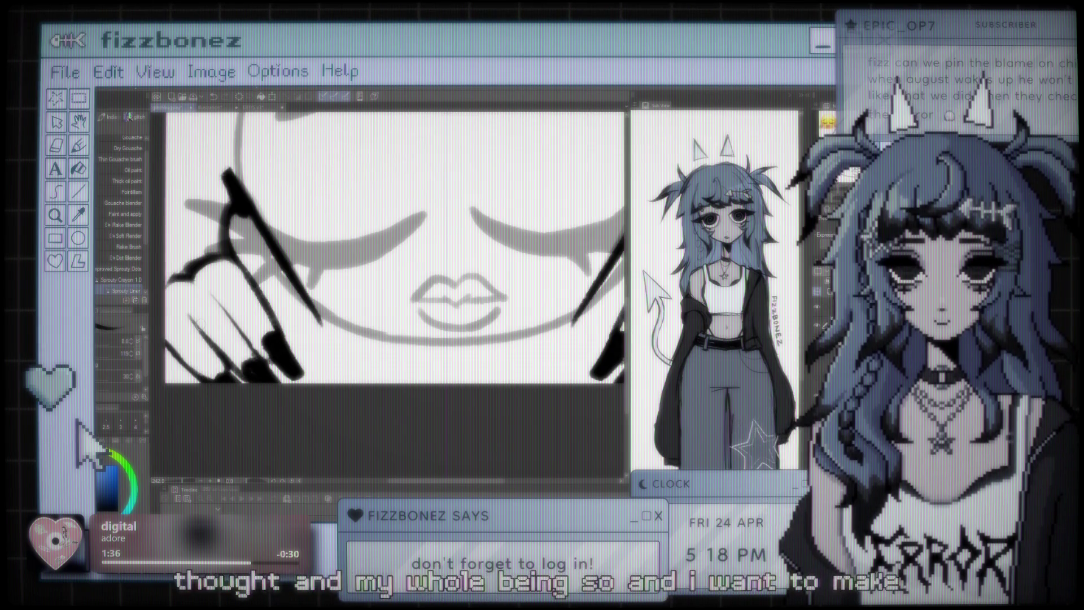
{"action": "key", "text": "ctrl+minus"}
{"action": "key", "text": "ctrl+minus"}
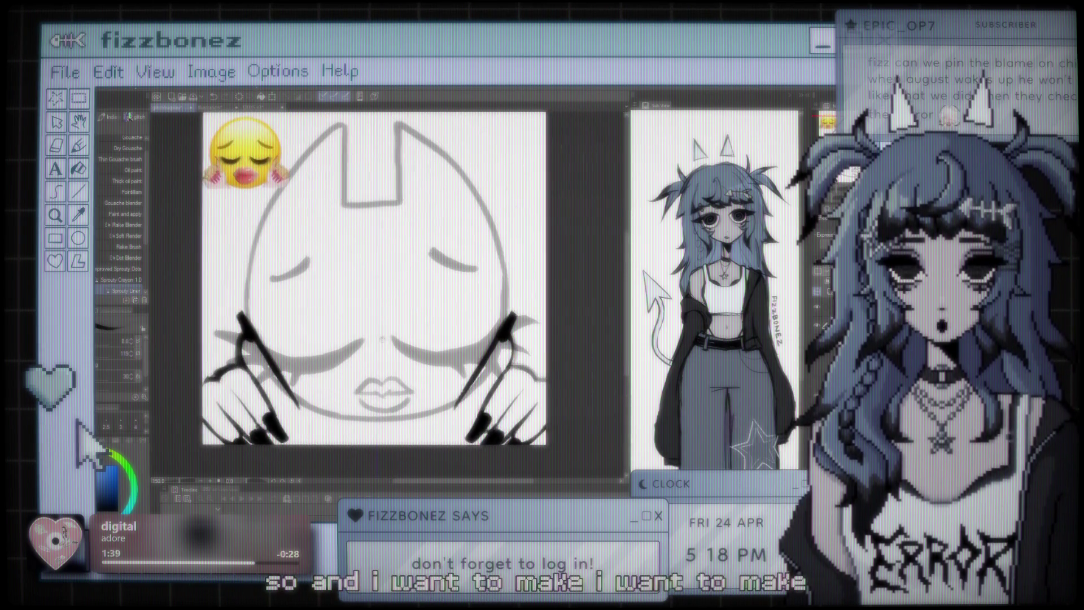
{"action": "scroll", "coordinate": [384, 282], "scroll_direction": "up", "scroll_amount": 2}
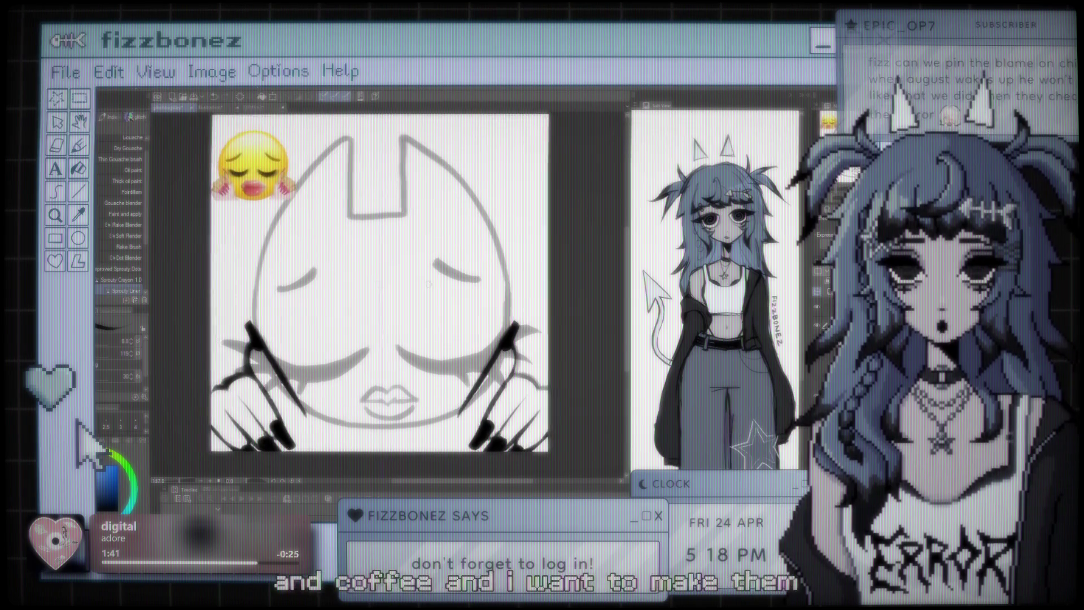
{"action": "scroll", "coordinate": [384, 283], "scroll_direction": "down", "scroll_amount": 1}
{"action": "scroll", "coordinate": [384, 282], "scroll_direction": "up", "scroll_amount": 1}
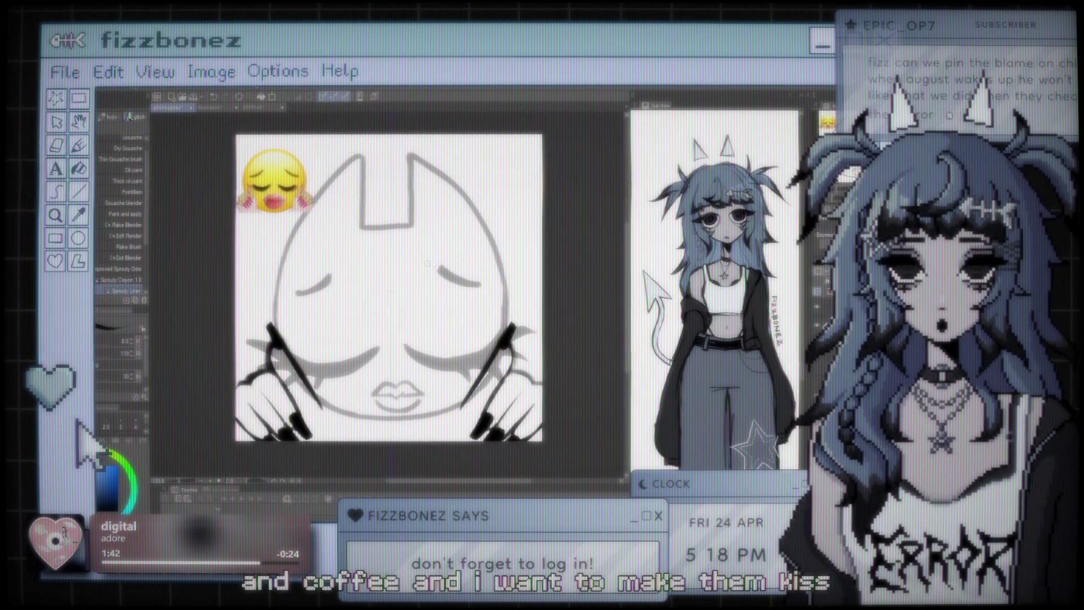
{"action": "scroll", "coordinate": [442, 221], "scroll_direction": "up", "scroll_amount": 1}
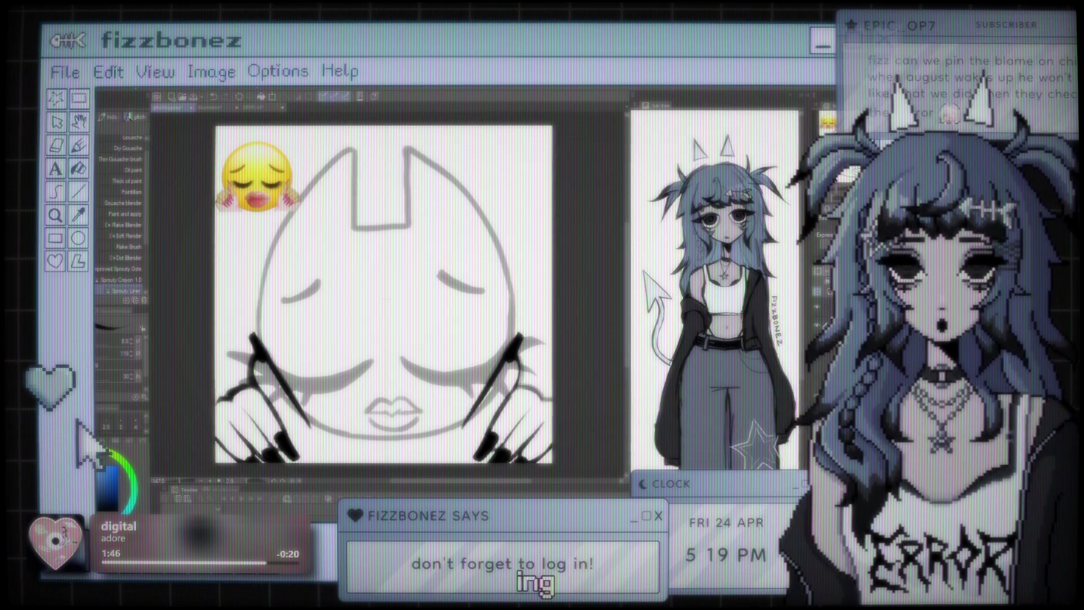
{"action": "scroll", "coordinate": [480, 294], "scroll_direction": "down", "scroll_amount": 2}
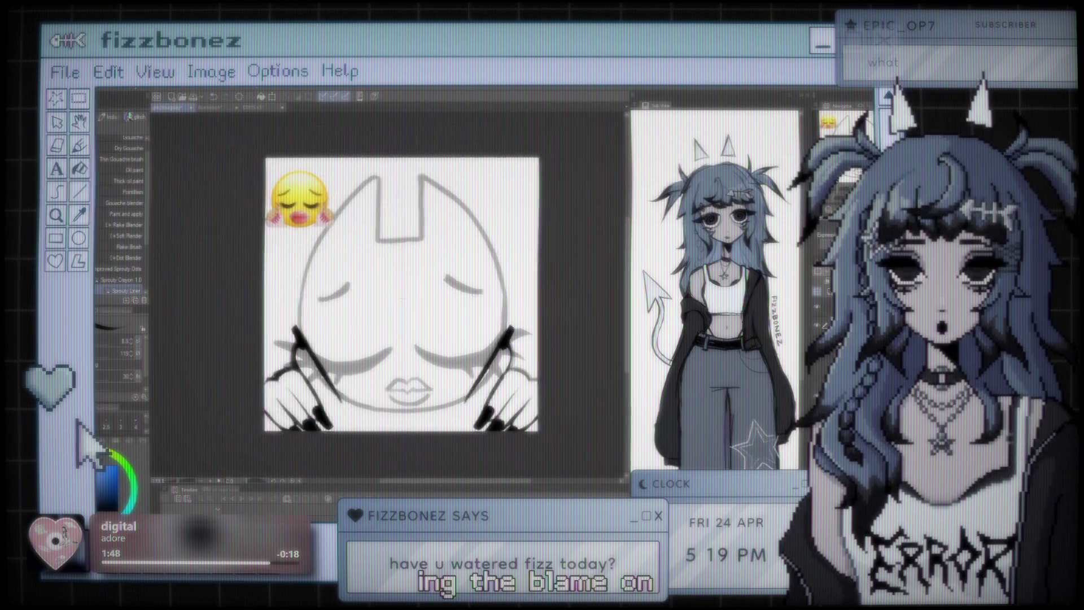
{"action": "scroll", "coordinate": [463, 339], "scroll_direction": "up", "scroll_amount": 1}
{"action": "scroll", "coordinate": [463, 338], "scroll_direction": "up", "scroll_amount": 1}
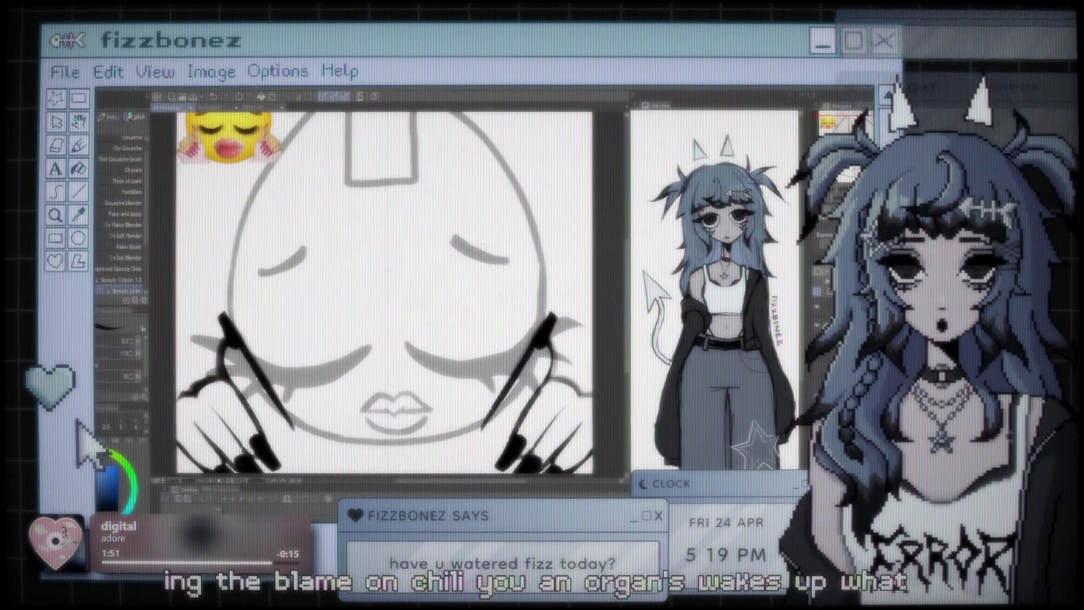
{"action": "scroll", "coordinate": [373, 293], "scroll_direction": "up", "scroll_amount": 1}
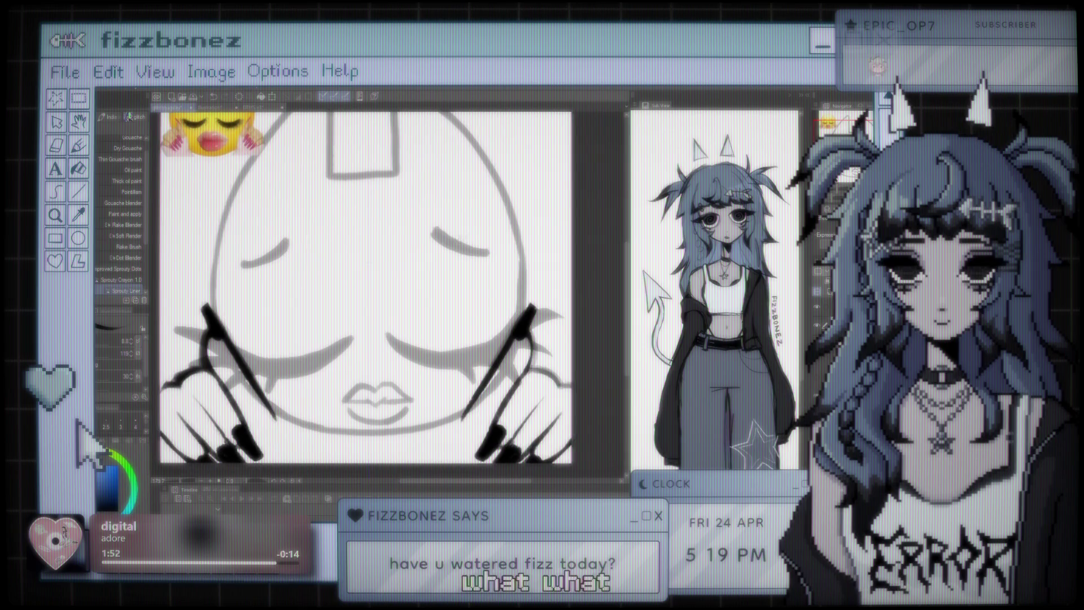
{"action": "scroll", "coordinate": [384, 269], "scroll_direction": "down", "scroll_amount": 1}
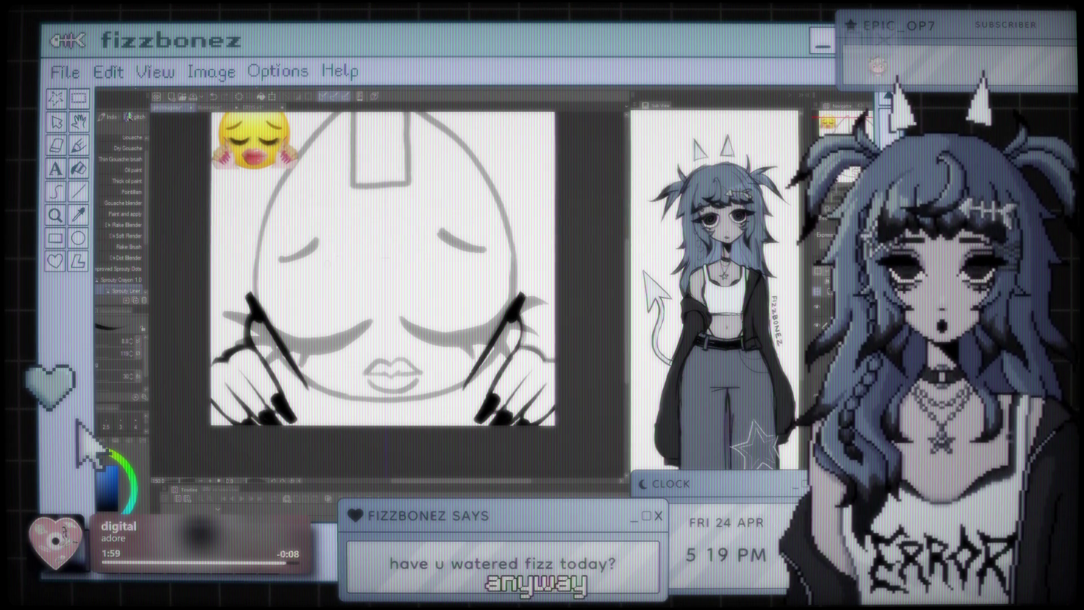
{"action": "scroll", "coordinate": [394, 289], "scroll_direction": "up", "scroll_amount": 2}
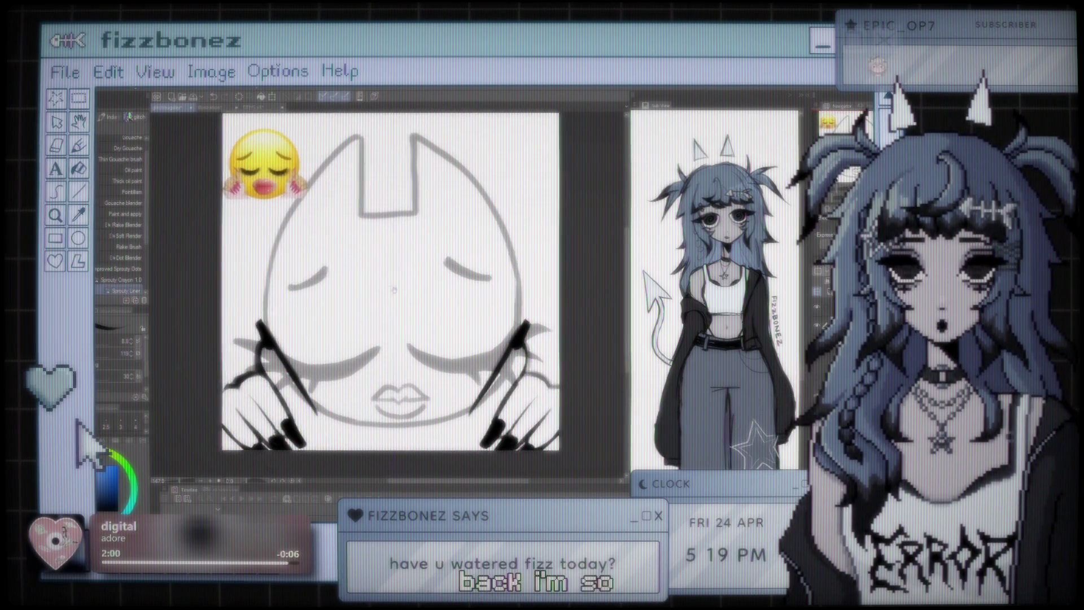
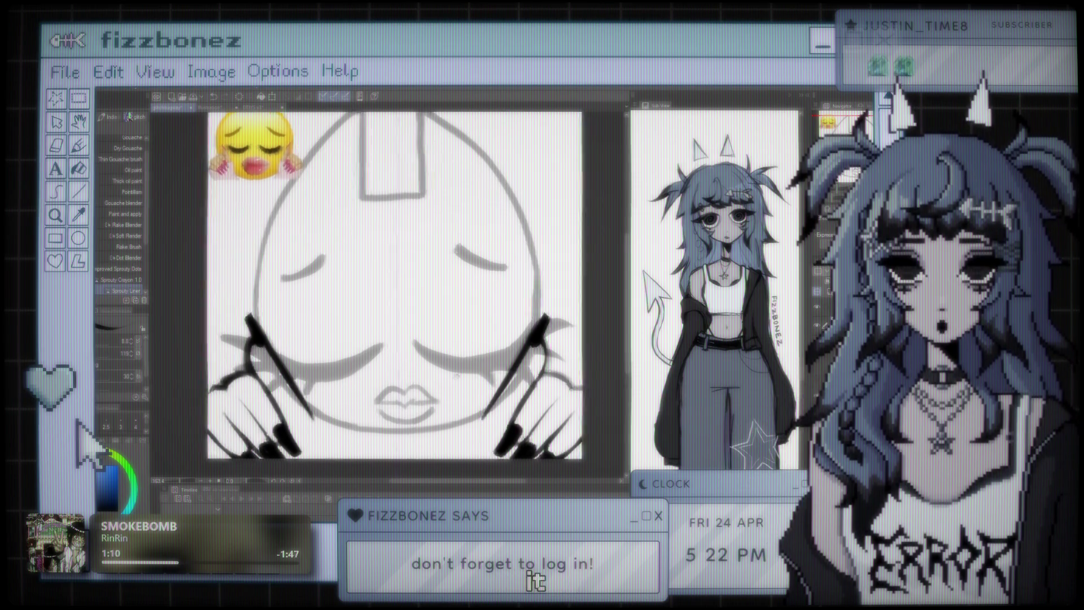
Step: Add a short dark touch-up stroke to the black-inked right hand
{"action": "left_click_drag", "start_coordinate": [455, 377], "coordinate": [491, 321]}
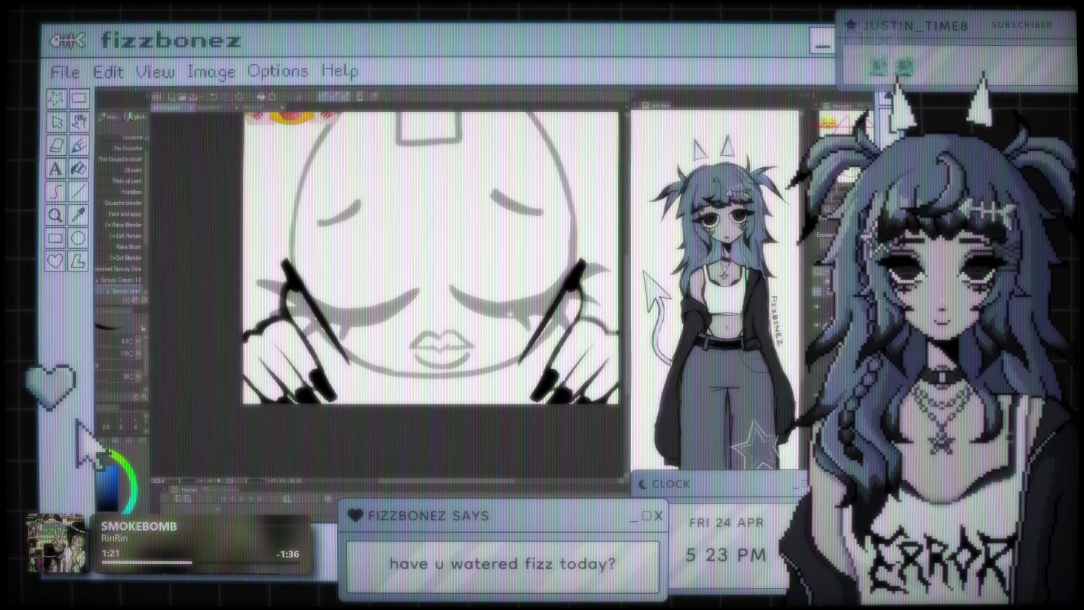
{"action": "left_click_drag", "start_coordinate": [571, 286], "coordinate": [496, 303]}
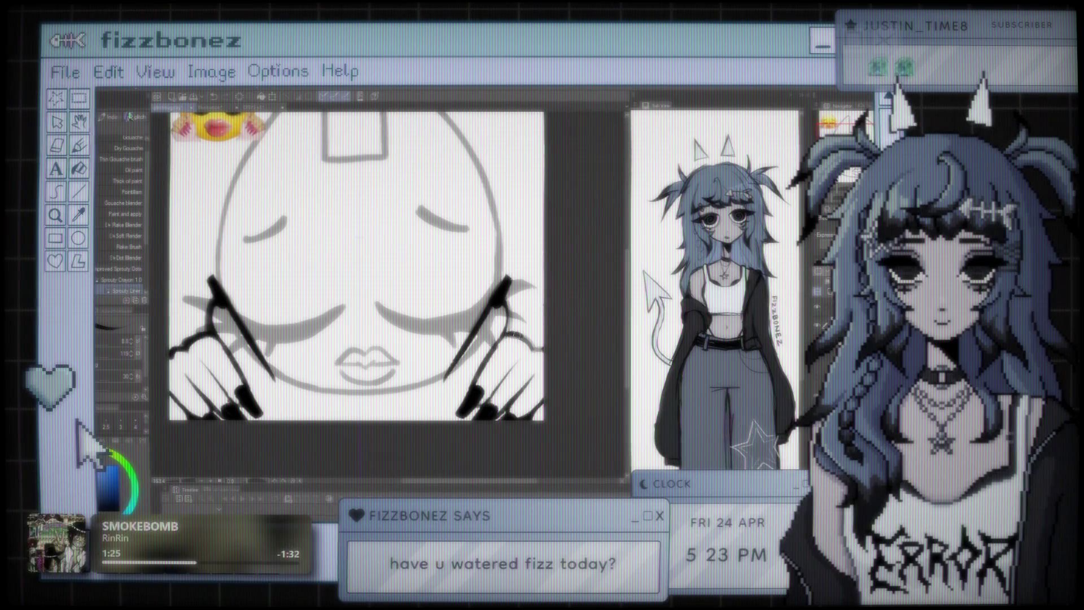
{"action": "left_click_drag", "start_coordinate": [523, 343], "coordinate": [542, 352]}
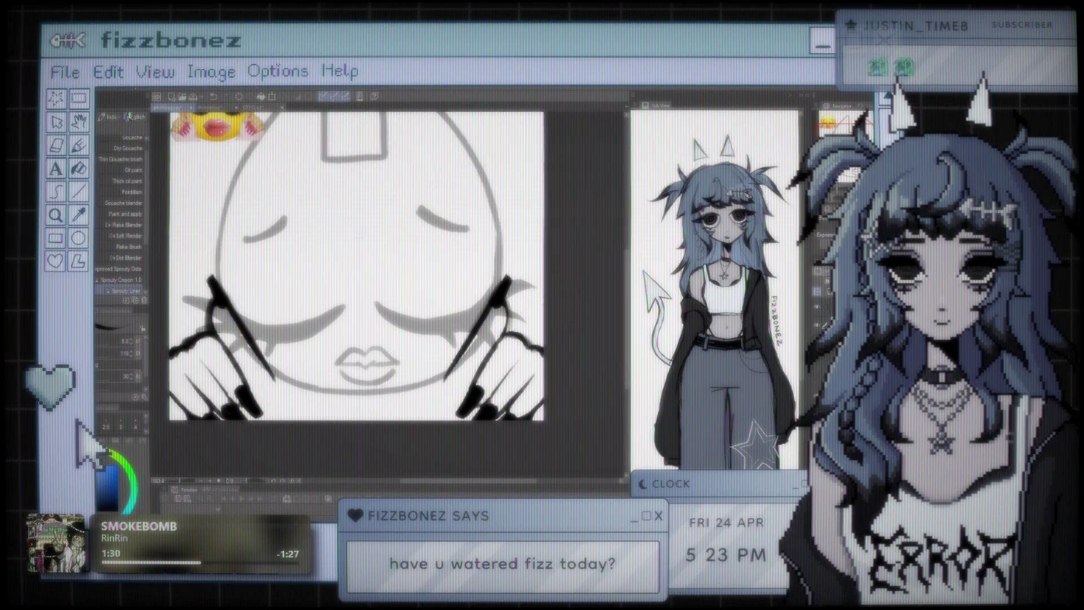
Step: Pan and zoom around the face drawing to review the line art
{"action": "left_click_drag", "start_coordinate": [356, 265], "coordinate": [429, 257]}
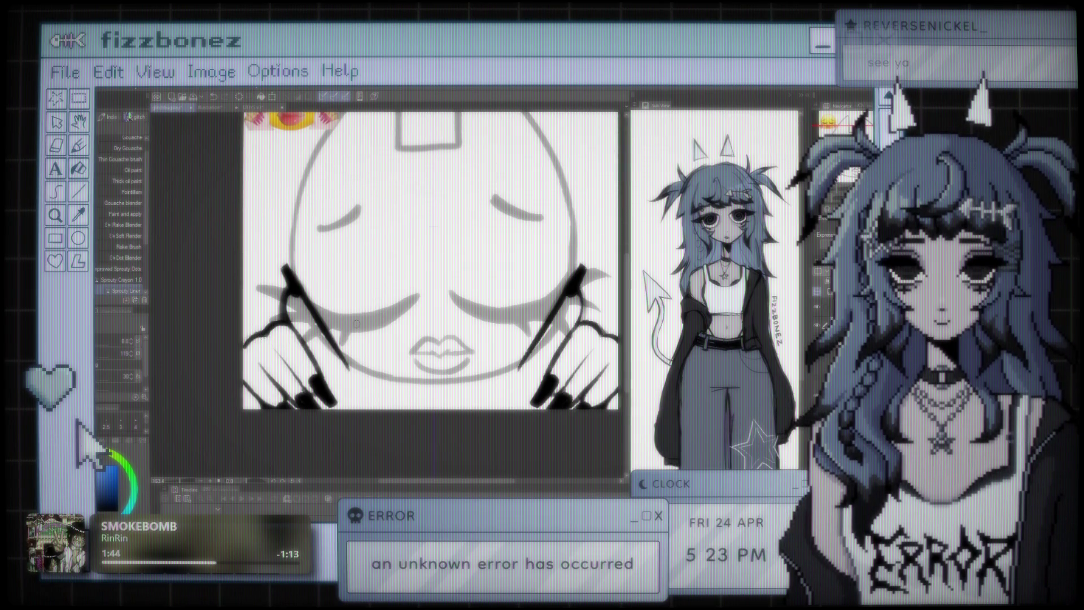
{"action": "left_click_drag", "start_coordinate": [357, 323], "coordinate": [376, 306]}
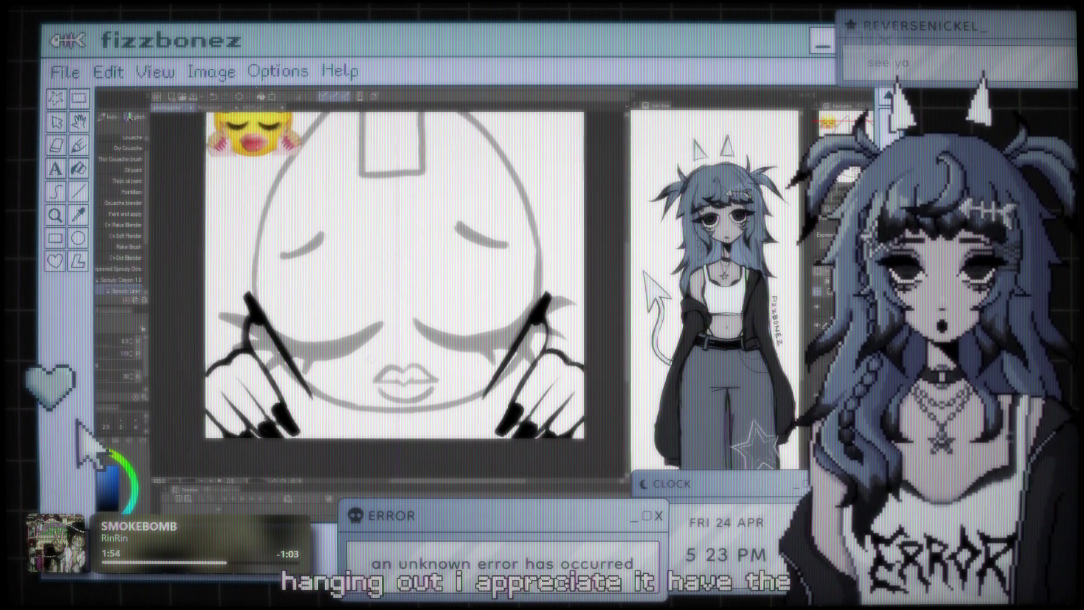
{"action": "scroll", "coordinate": [237, 302], "scroll_direction": "down", "scroll_amount": 3}
{"action": "scroll", "coordinate": [237, 302], "scroll_direction": "up", "scroll_amount": 3}
{"action": "scroll", "coordinate": [308, 314], "scroll_direction": "up", "scroll_amount": 2}
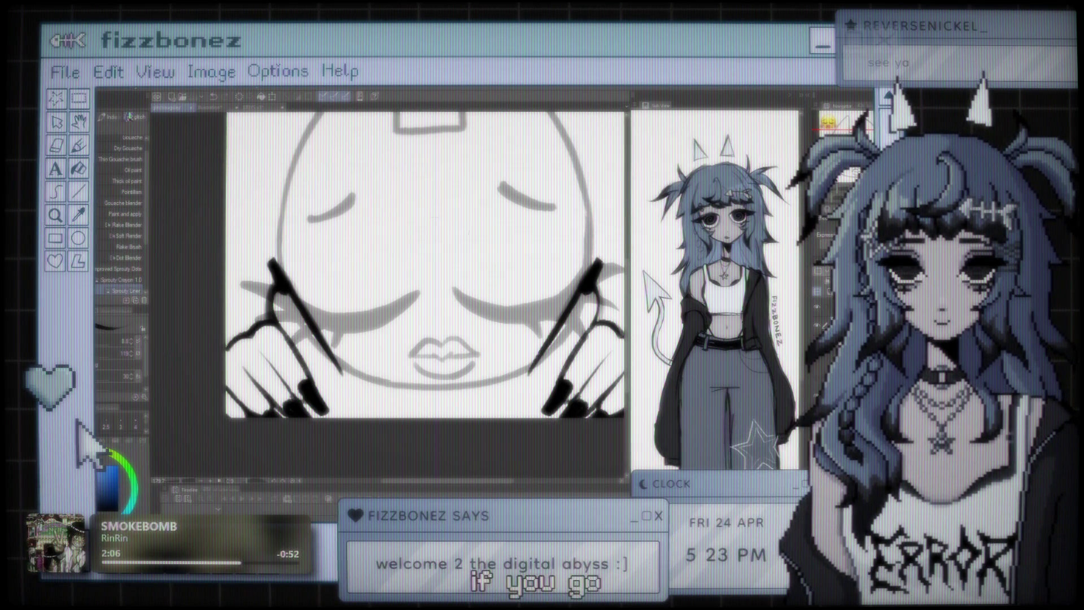
{"action": "scroll", "coordinate": [424, 276], "scroll_direction": "down", "scroll_amount": 2}
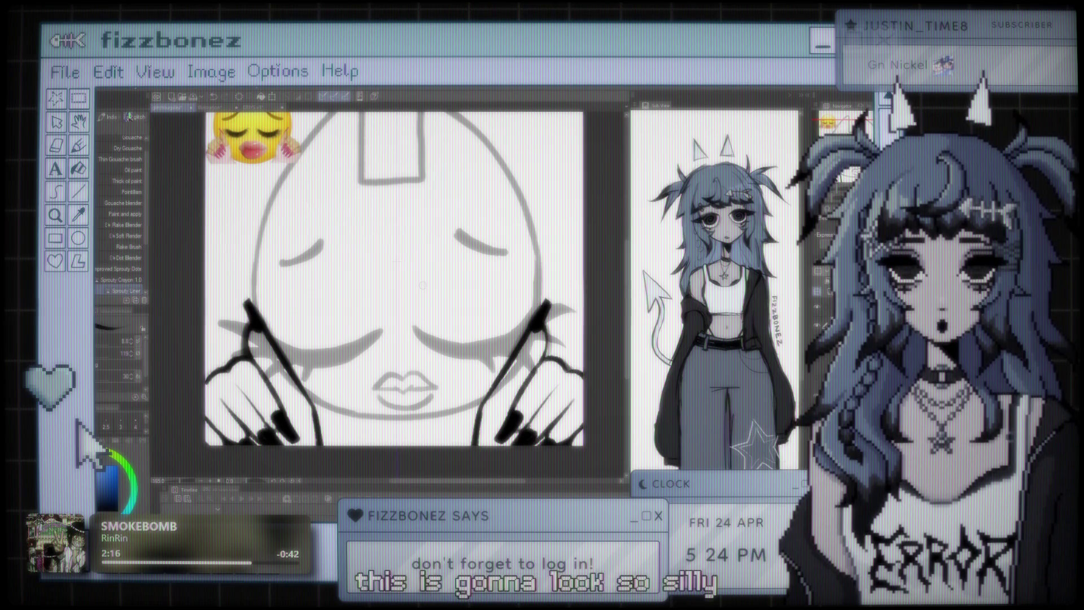
{"action": "scroll", "coordinate": [423, 285], "scroll_direction": "down", "scroll_amount": 1}
{"action": "left_click_drag", "start_coordinate": [466, 313], "coordinate": [463, 347]}
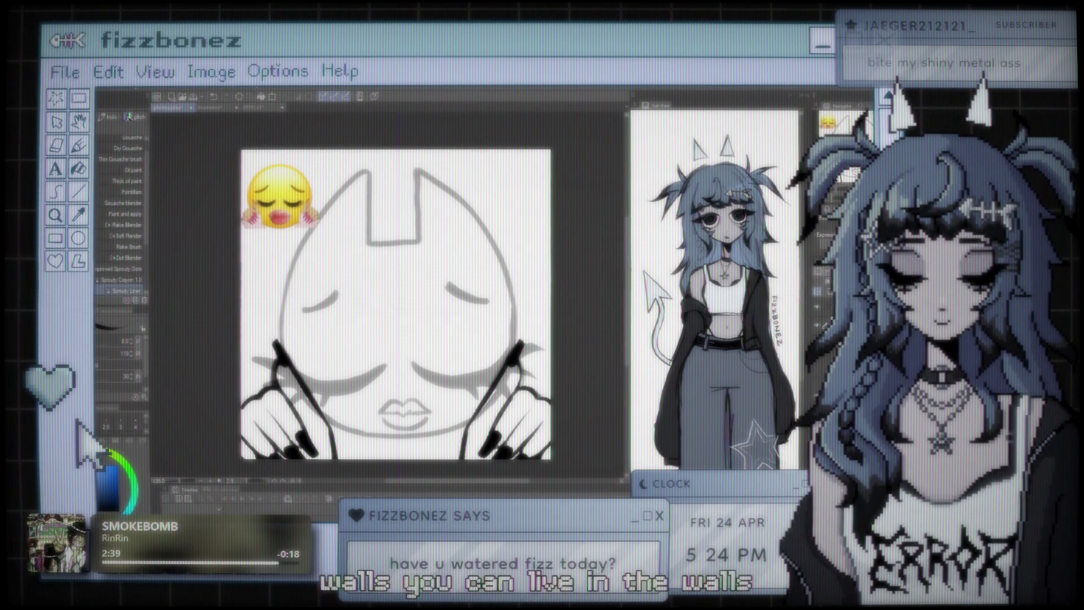
Step: Zoom and pan the canvas to frame the head, closed eyes and lips sketch
{"action": "left_click_drag", "start_coordinate": [396, 305], "coordinate": [367, 291]}
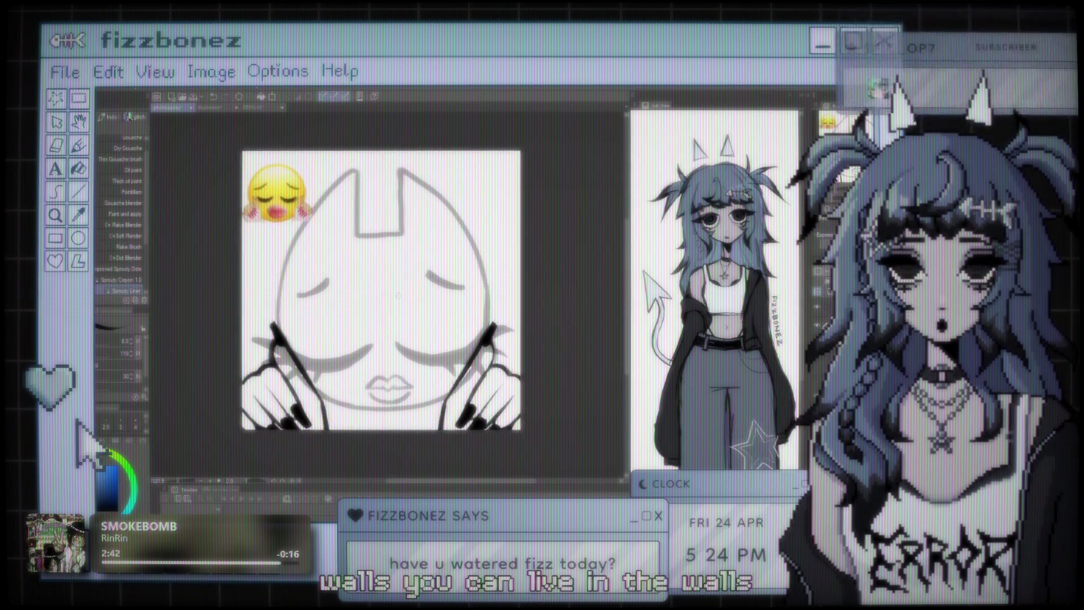
{"action": "scroll", "coordinate": [389, 299], "scroll_direction": "up", "scroll_amount": 1}
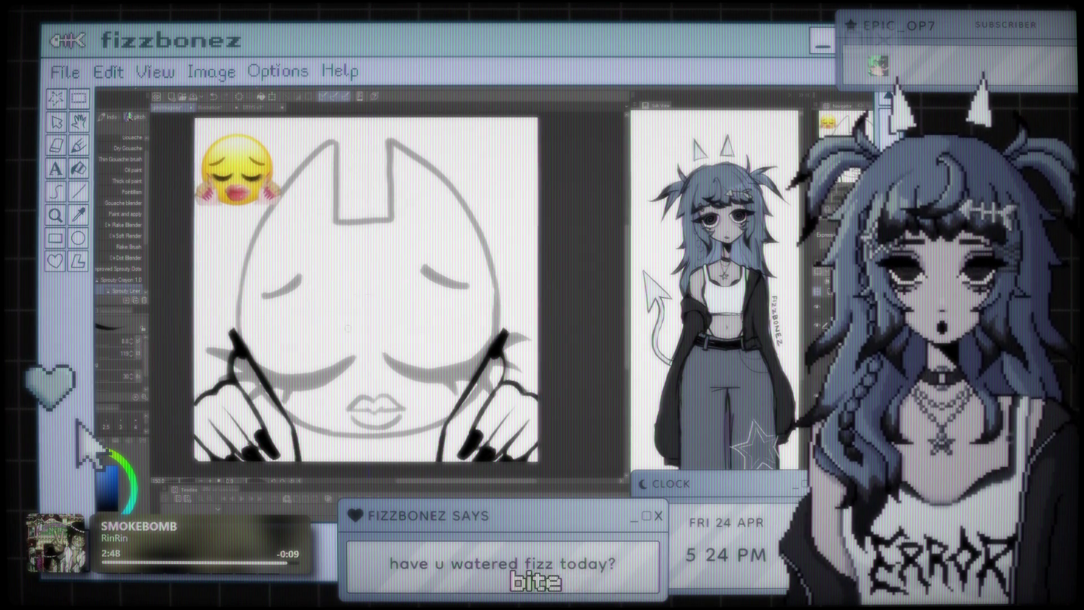
{"action": "left_click_drag", "start_coordinate": [336, 330], "coordinate": [324, 343]}
{"action": "left_click_drag", "start_coordinate": [344, 305], "coordinate": [367, 277]}
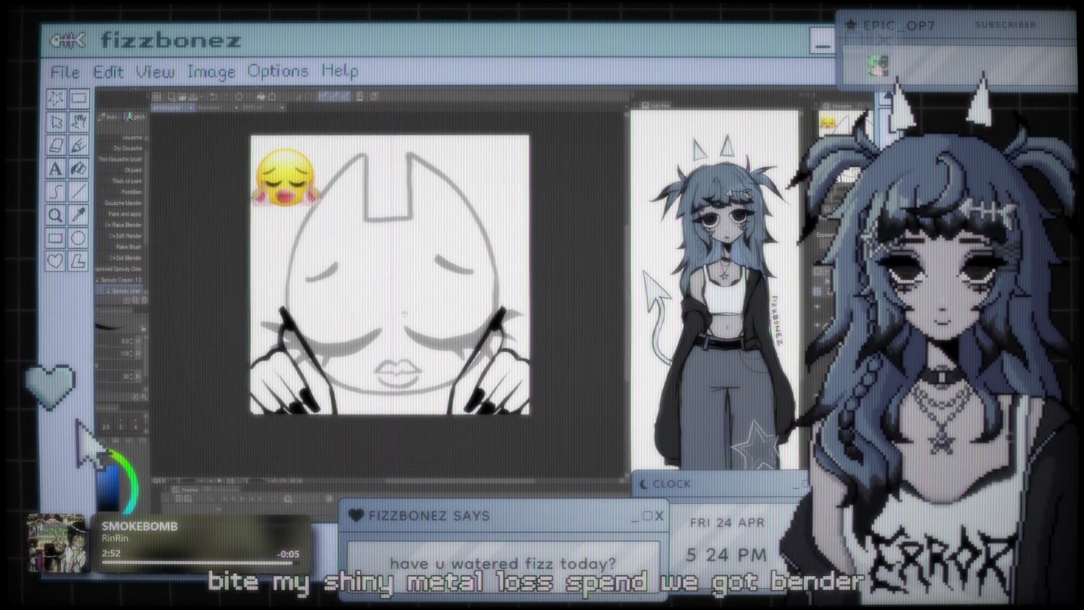
{"action": "left_click_drag", "start_coordinate": [367, 276], "coordinate": [378, 273]}
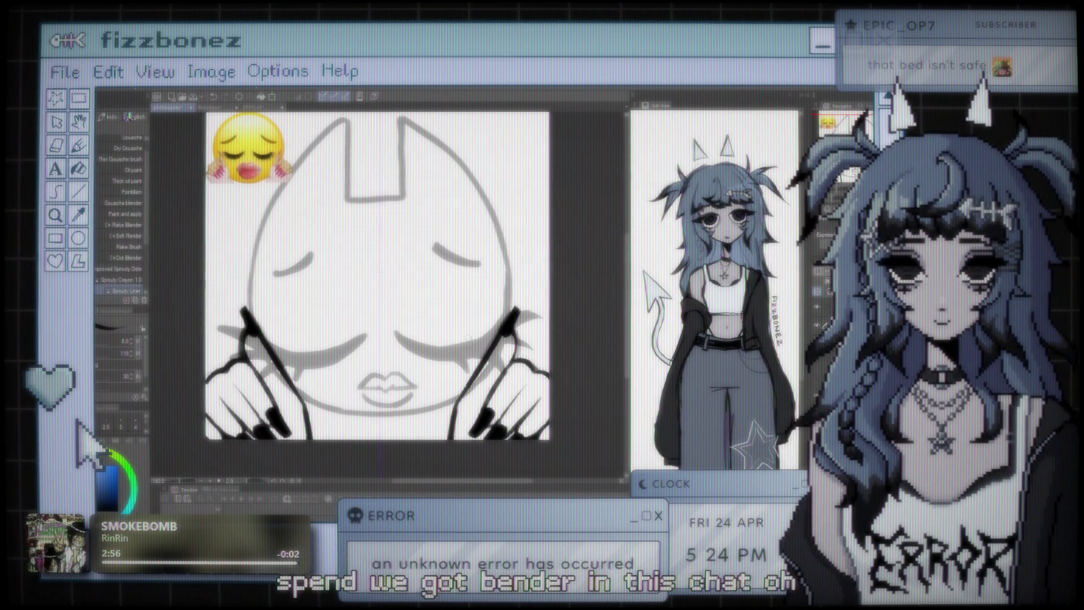
{"action": "scroll", "coordinate": [463, 346], "scroll_direction": "down", "scroll_amount": 1}
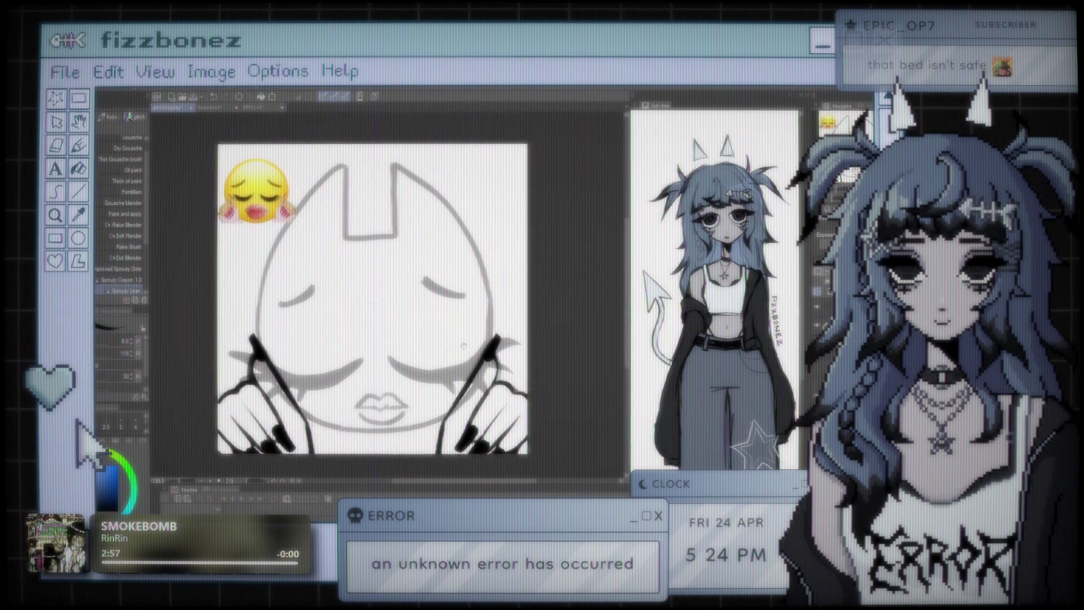
{"action": "scroll", "coordinate": [464, 346], "scroll_direction": "up", "scroll_amount": 4}
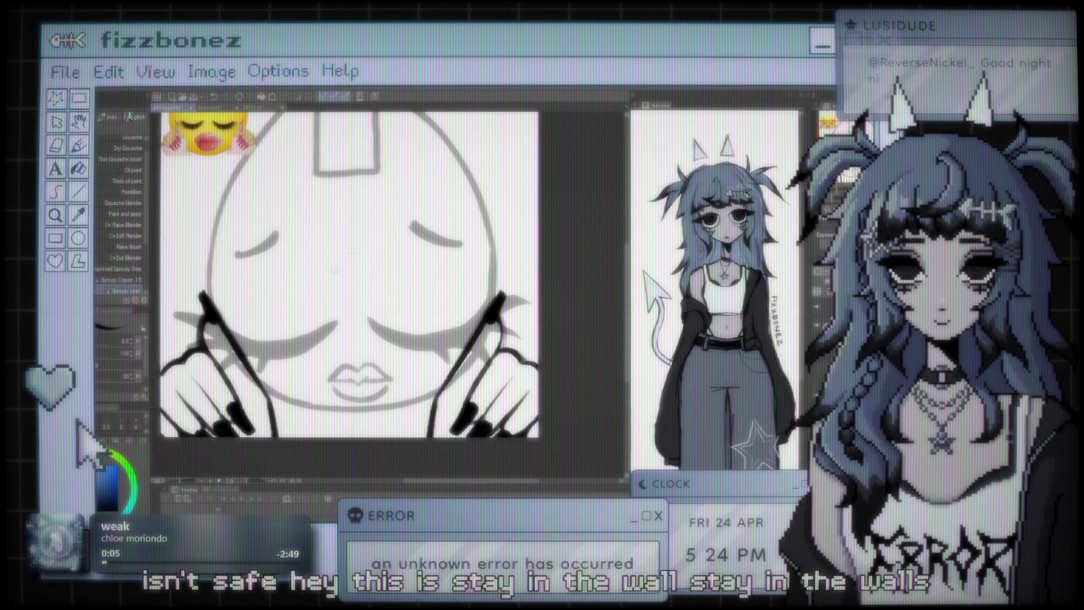
{"action": "scroll", "coordinate": [335, 270], "scroll_direction": "up", "scroll_amount": 2}
{"action": "left_click_drag", "start_coordinate": [421, 311], "coordinate": [448, 288]}
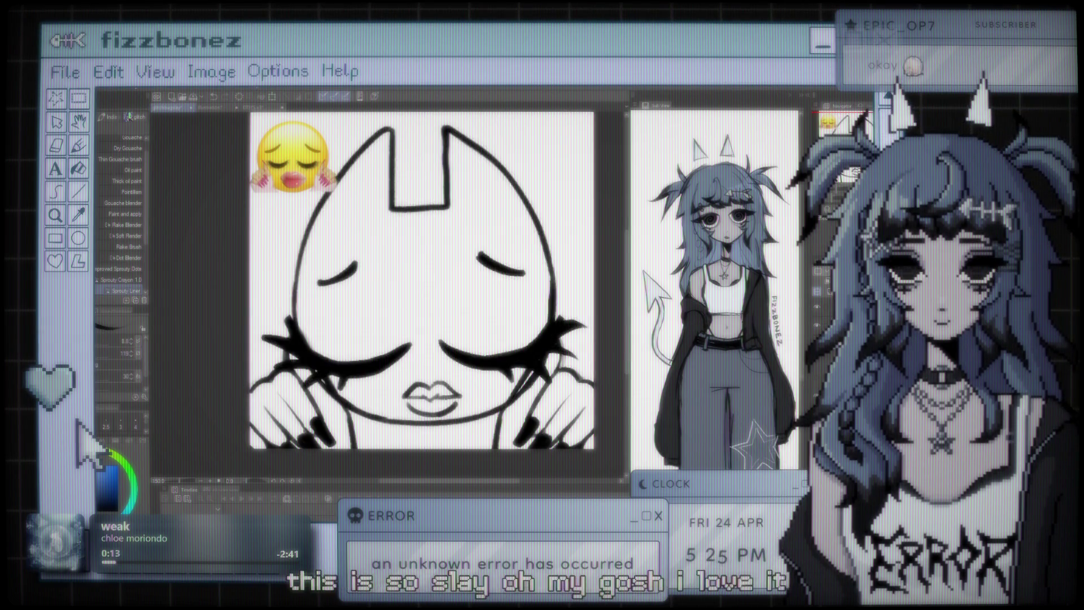
Step: Hide the head, eyes and lips sketch, leaving the black-inked hands on the canvas
{"action": "scroll", "coordinate": [439, 370], "scroll_direction": "down", "scroll_amount": 5}
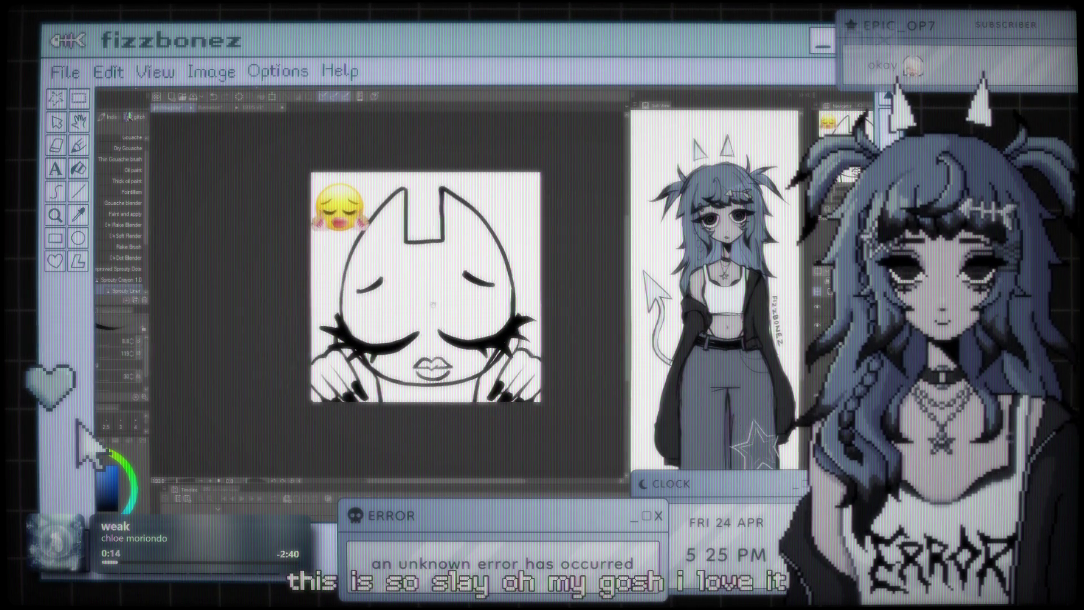
{"action": "scroll", "coordinate": [430, 326], "scroll_direction": "up", "scroll_amount": 2}
{"action": "scroll", "coordinate": [431, 325], "scroll_direction": "up", "scroll_amount": 2}
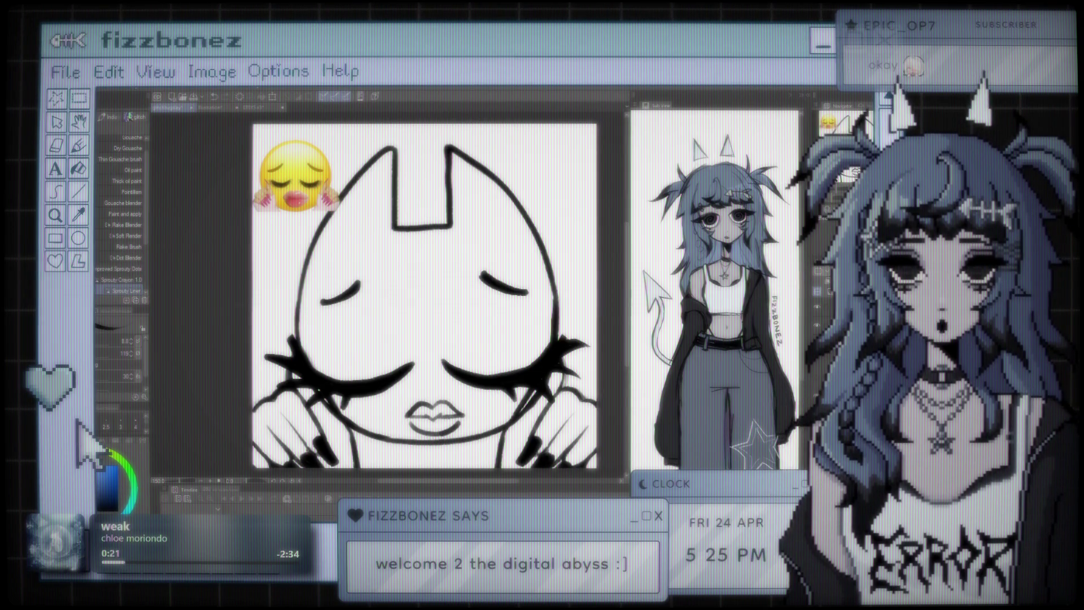
{"action": "key", "text": "Delete"}
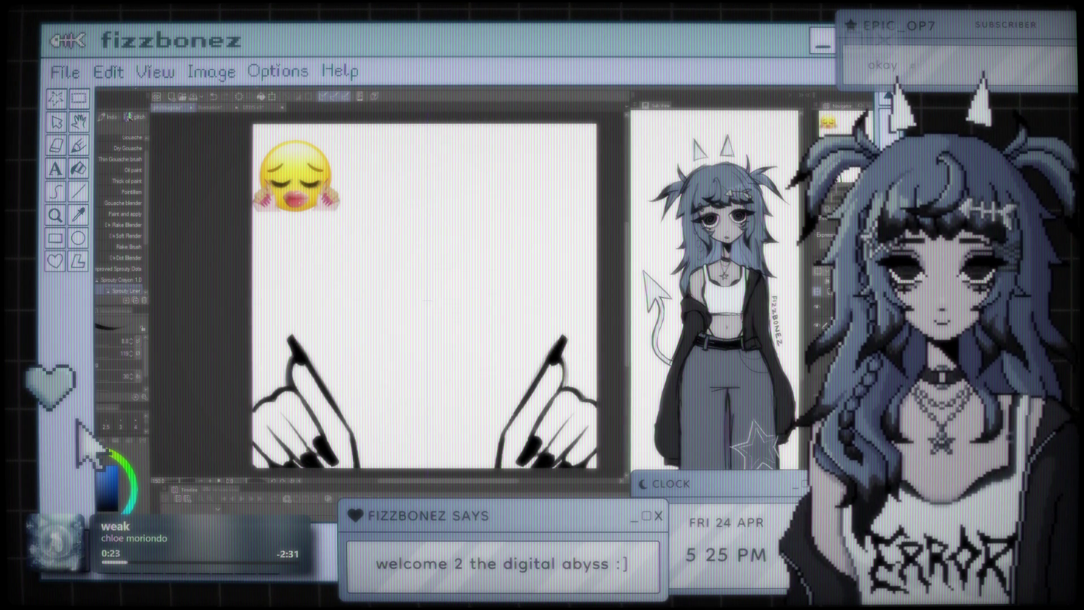
{"action": "left_click_drag", "start_coordinate": [427, 300], "coordinate": [390, 301]}
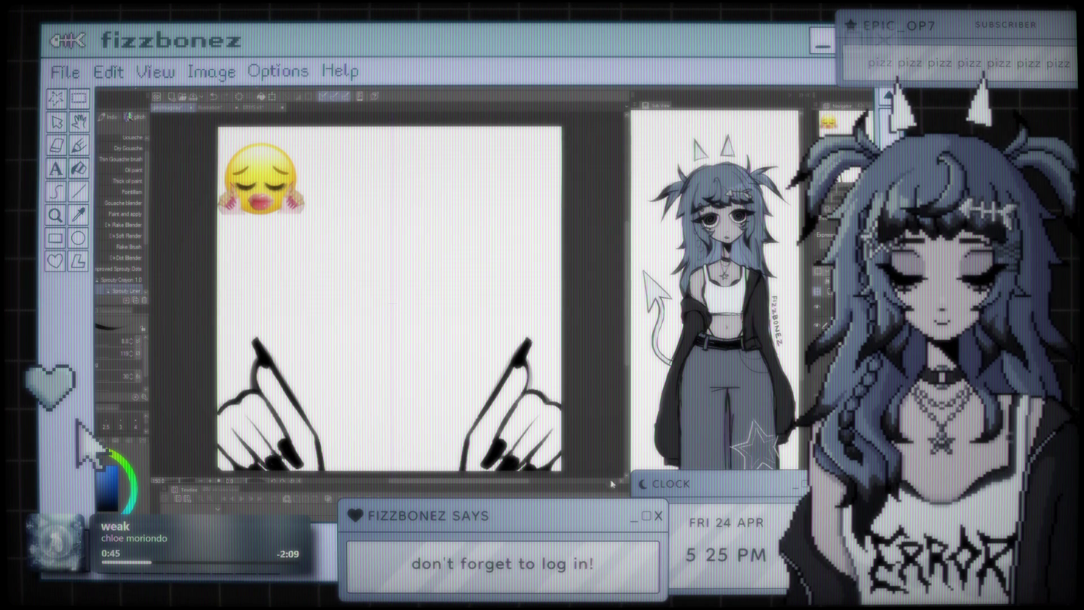
Step: Paste the pixel-art creature, then delete it so only the inked hands remain
{"action": "key", "text": "ctrl+v"}
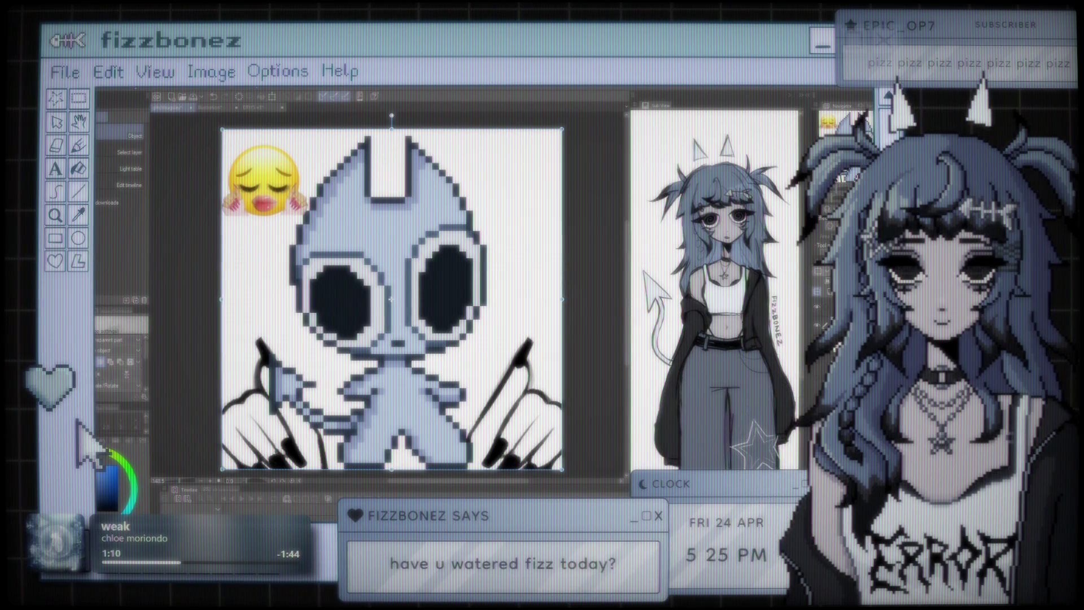
{"action": "scroll", "coordinate": [573, 322], "scroll_direction": "down", "scroll_amount": 2}
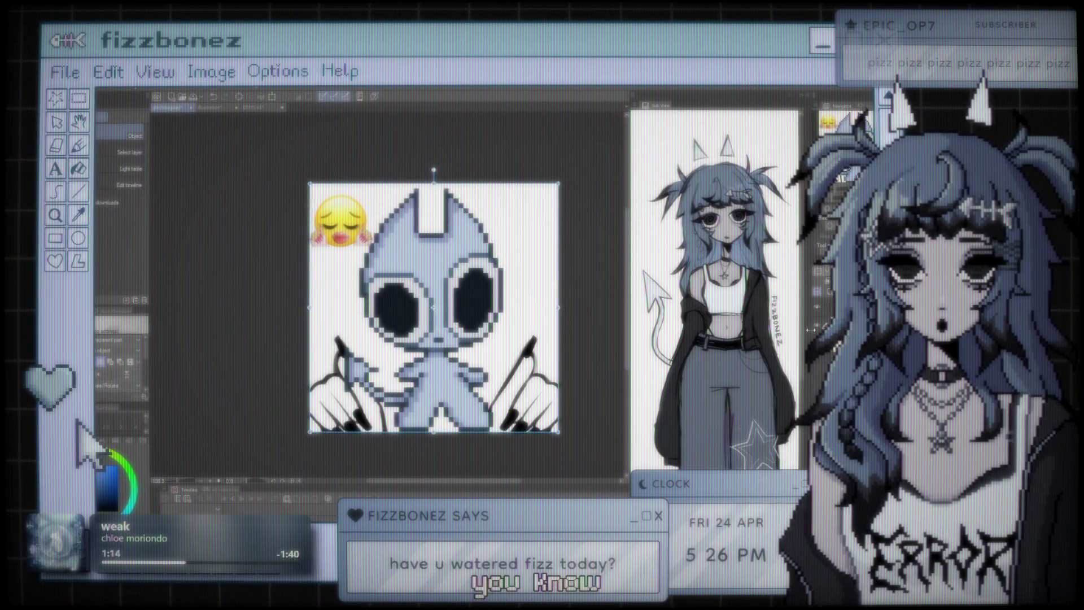
{"action": "key", "text": "Delete"}
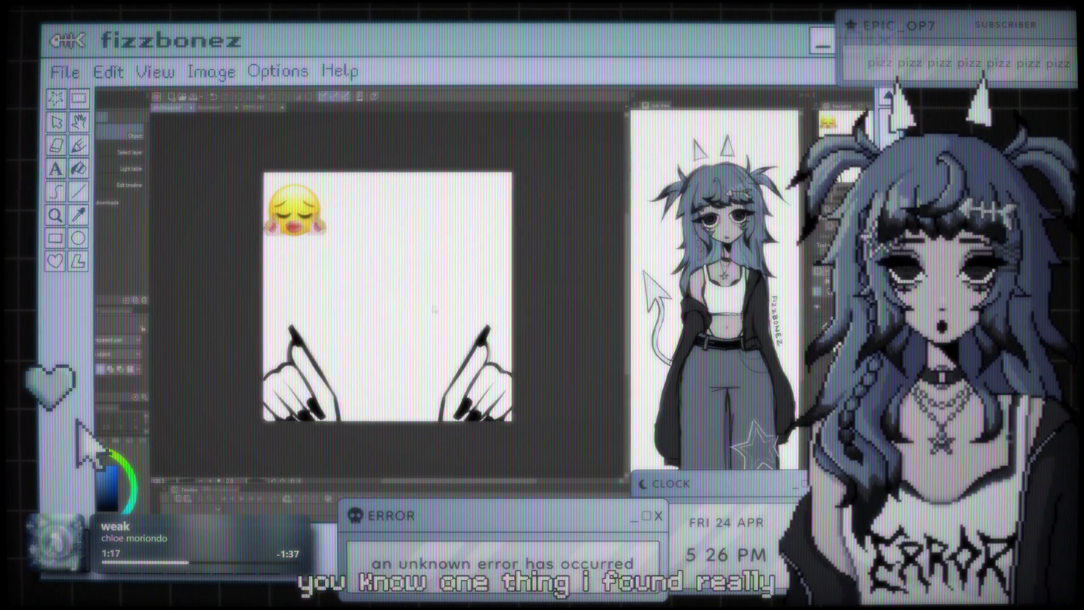
{"action": "scroll", "coordinate": [434, 309], "scroll_direction": "up", "scroll_amount": 3}
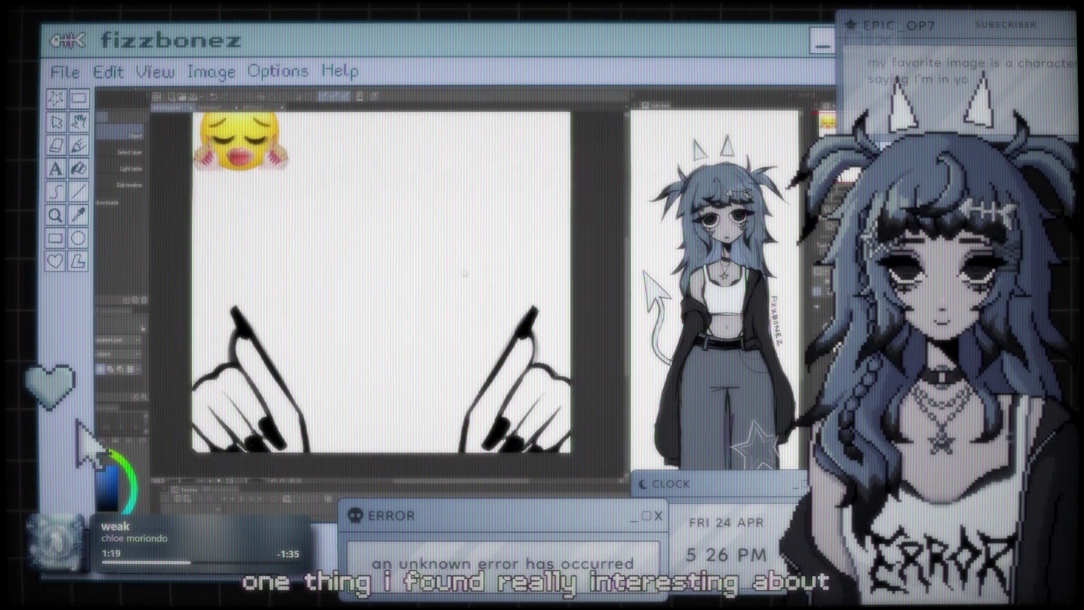
{"action": "scroll", "coordinate": [464, 273], "scroll_direction": "down", "scroll_amount": 1}
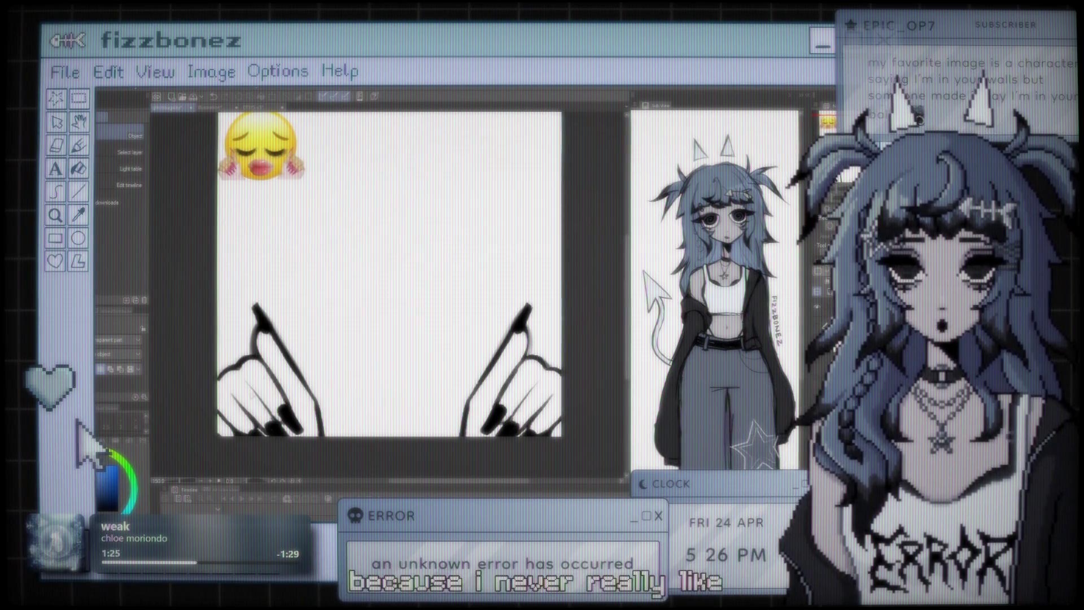
{"action": "scroll", "coordinate": [403, 308], "scroll_direction": "up", "scroll_amount": 1}
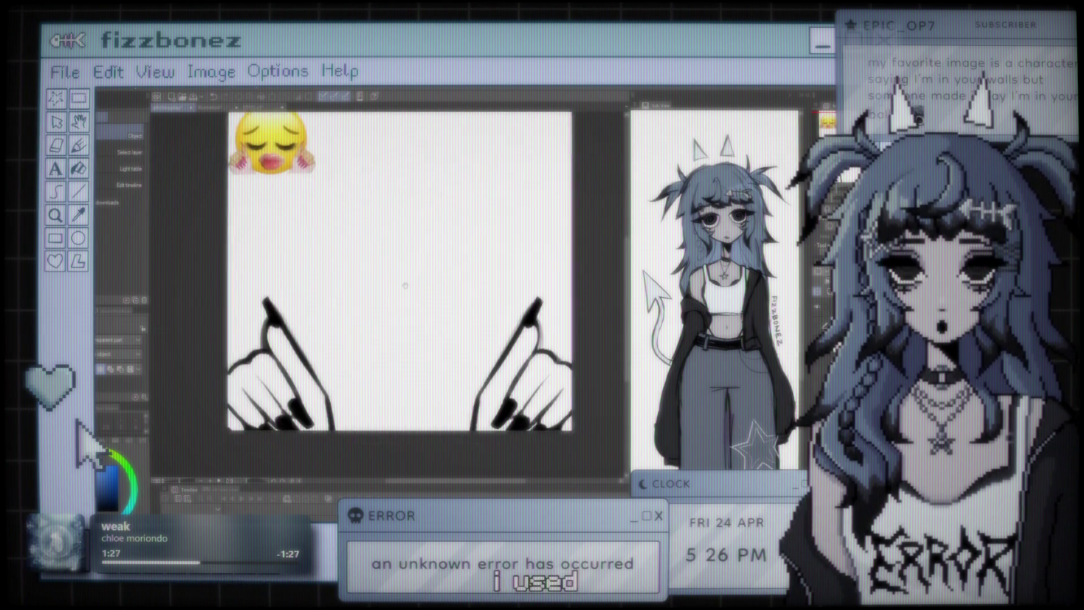
{"action": "scroll", "coordinate": [407, 288], "scroll_direction": "up", "scroll_amount": 2}
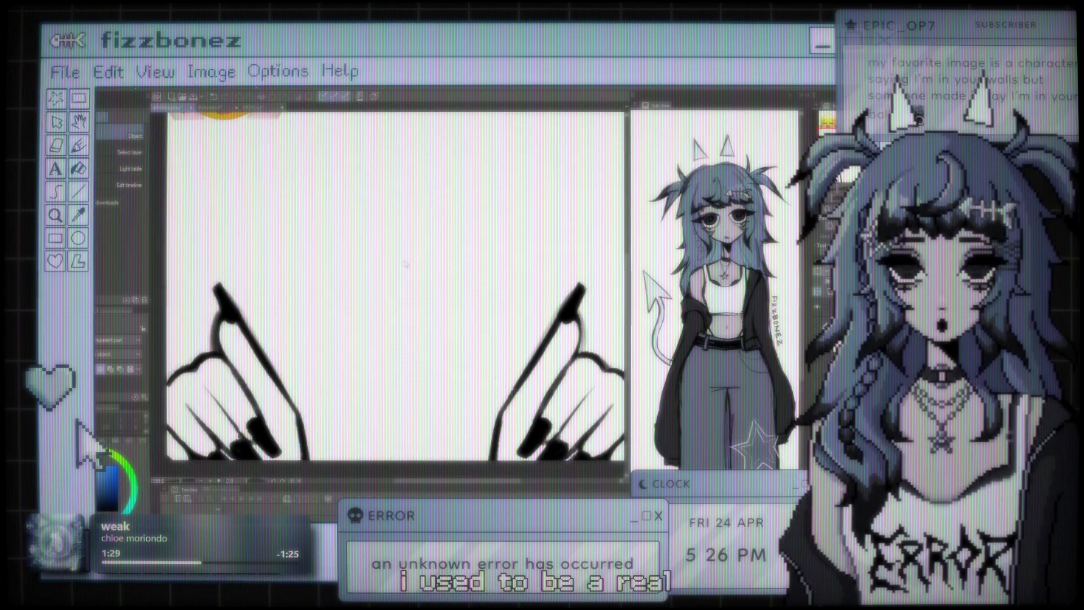
{"action": "scroll", "coordinate": [410, 265], "scroll_direction": "up", "scroll_amount": 1}
{"action": "scroll", "coordinate": [410, 265], "scroll_direction": "up", "scroll_amount": 1}
{"action": "scroll", "coordinate": [404, 262], "scroll_direction": "down", "scroll_amount": 3}
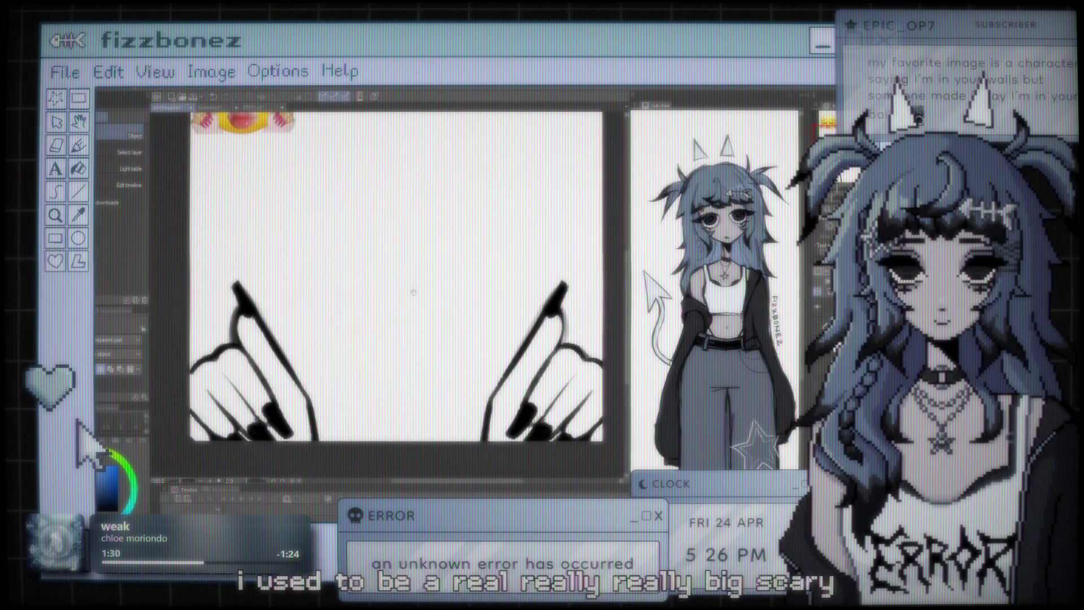
{"action": "scroll", "coordinate": [411, 277], "scroll_direction": "down", "scroll_amount": 1}
{"action": "scroll", "coordinate": [418, 294], "scroll_direction": "up", "scroll_amount": 1}
{"action": "scroll", "coordinate": [427, 311], "scroll_direction": "up", "scroll_amount": 1}
{"action": "scroll", "coordinate": [422, 312], "scroll_direction": "up", "scroll_amount": 1}
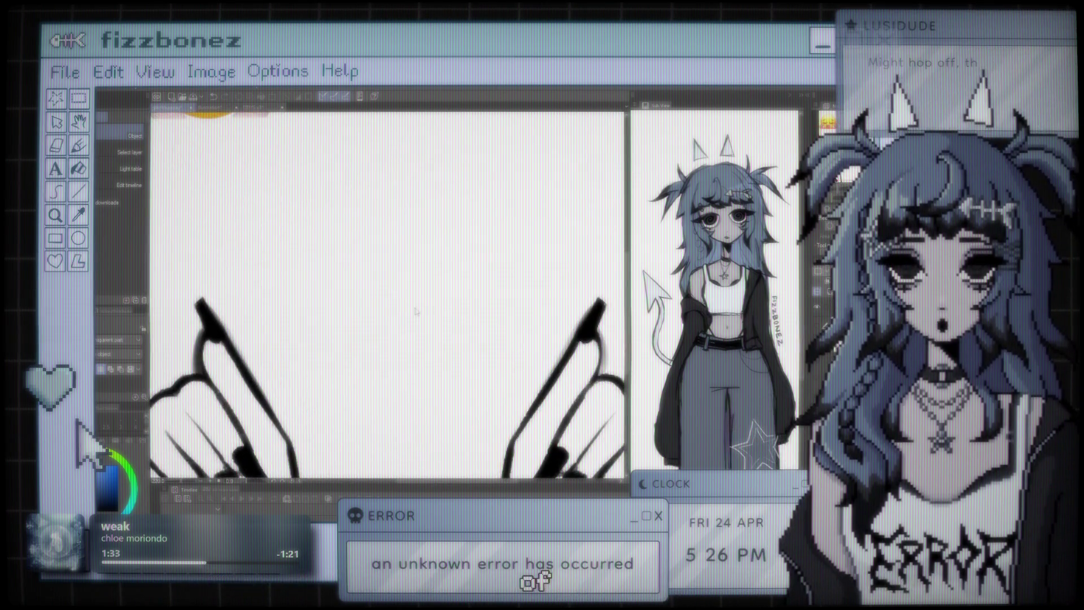
{"action": "scroll", "coordinate": [417, 314], "scroll_direction": "down", "scroll_amount": 1}
{"action": "scroll", "coordinate": [405, 315], "scroll_direction": "up", "scroll_amount": 1}
{"action": "scroll", "coordinate": [404, 316], "scroll_direction": "up", "scroll_amount": 1}
{"action": "scroll", "coordinate": [404, 317], "scroll_direction": "down", "scroll_amount": 1}
{"action": "scroll", "coordinate": [405, 317], "scroll_direction": "down", "scroll_amount": 1}
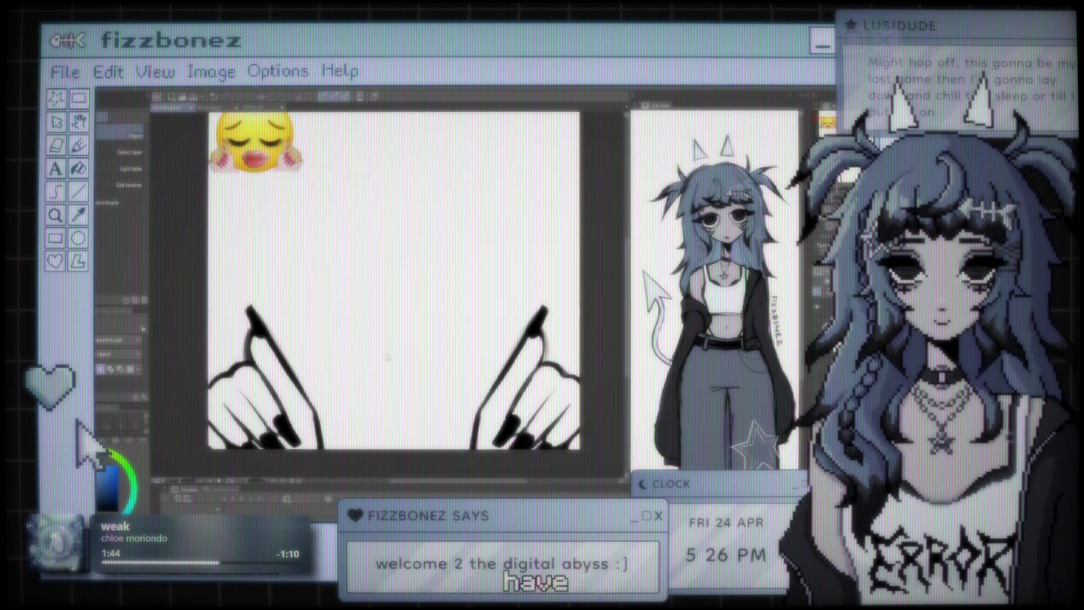
{"action": "scroll", "coordinate": [387, 249], "scroll_direction": "down", "scroll_amount": 1}
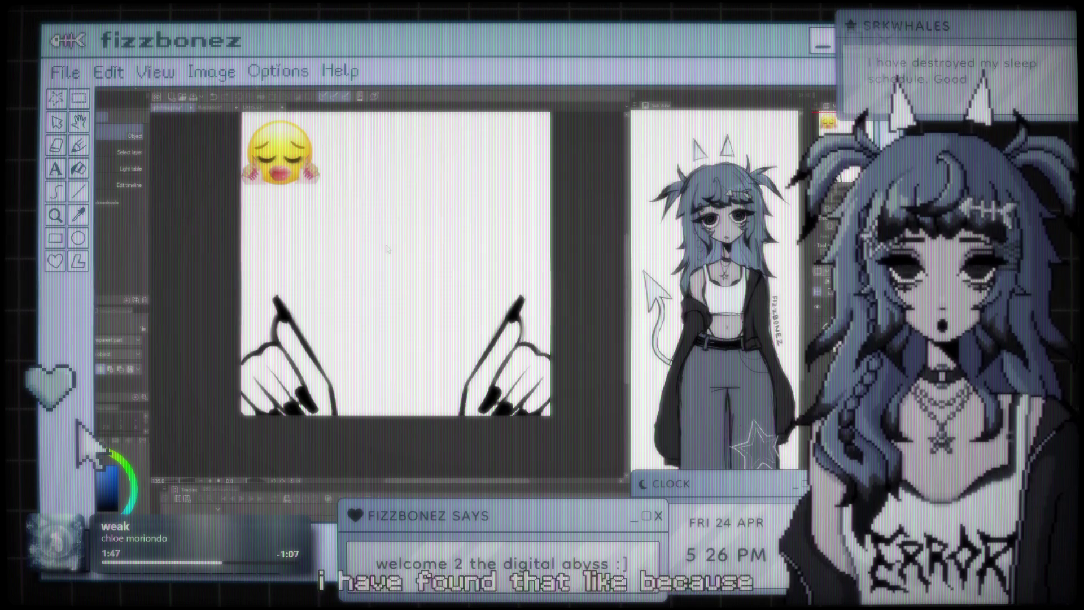
{"action": "scroll", "coordinate": [388, 249], "scroll_direction": "down", "scroll_amount": 1}
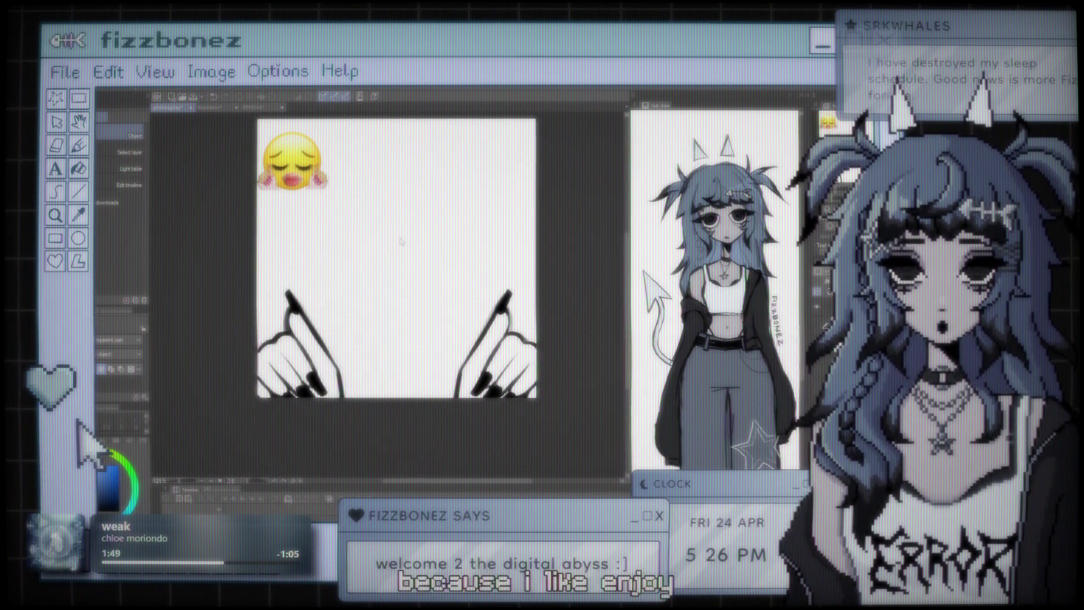
{"action": "scroll", "coordinate": [410, 272], "scroll_direction": "up", "scroll_amount": 1}
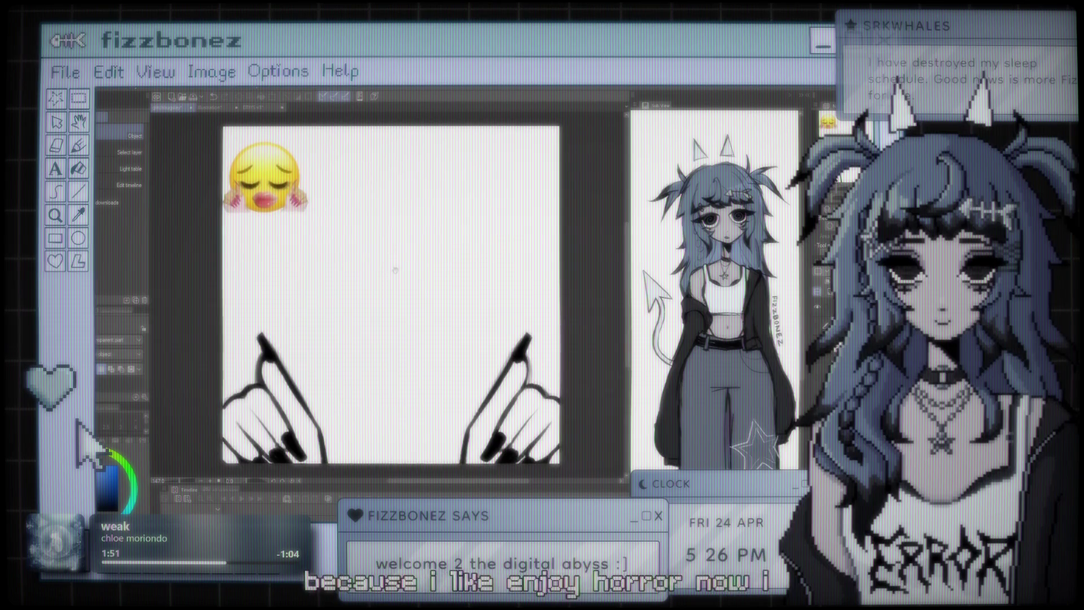
{"action": "scroll", "coordinate": [396, 261], "scroll_direction": "up", "scroll_amount": 1}
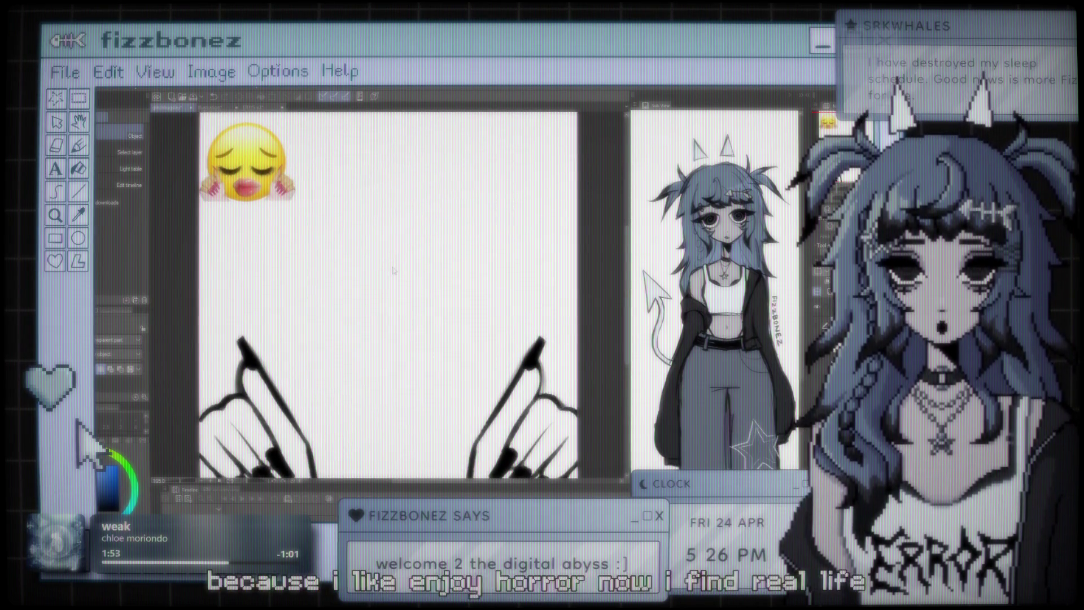
{"action": "left_click_drag", "start_coordinate": [395, 262], "coordinate": [370, 266]}
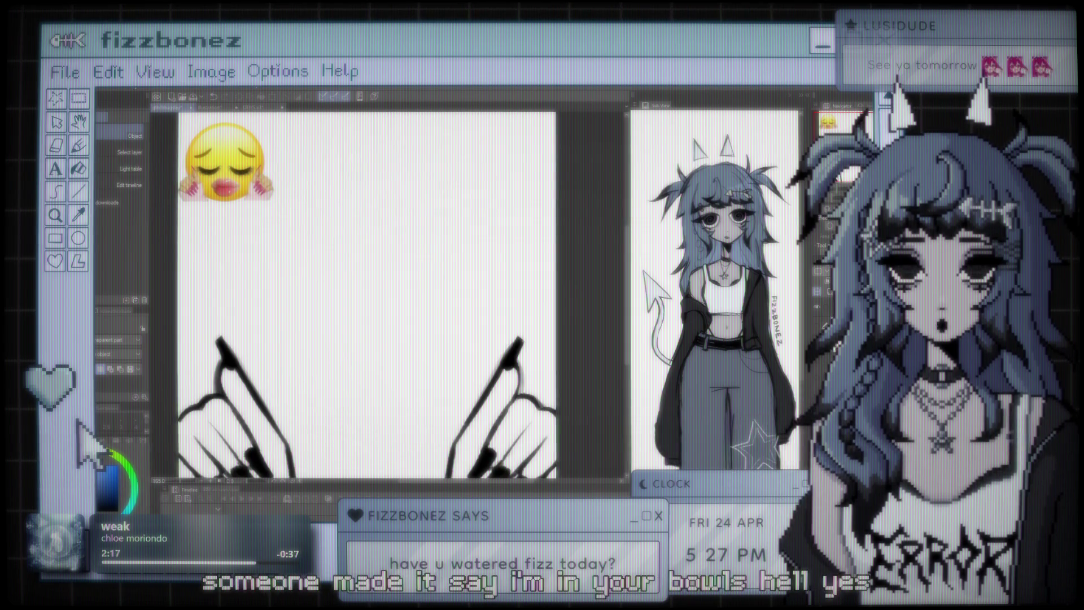
Step: Zoom the canvas out and switch to the Brush tool for sketching a head
{"action": "key", "text": "ctrl+minus"}
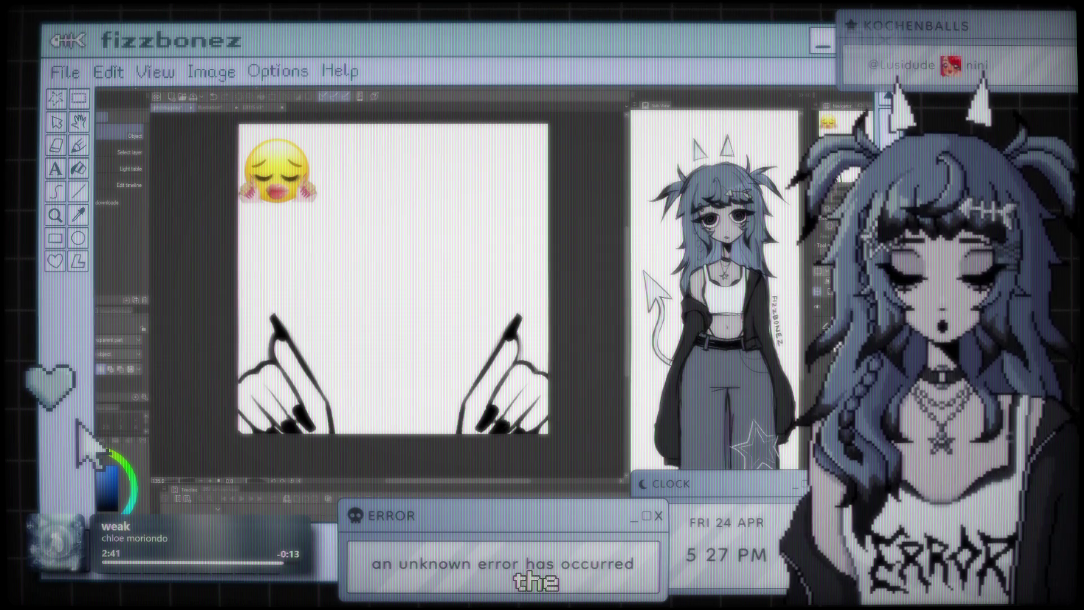
{"action": "scroll", "coordinate": [428, 215], "scroll_direction": "down", "scroll_amount": 1}
{"action": "scroll", "coordinate": [428, 215], "scroll_direction": "up", "scroll_amount": 2}
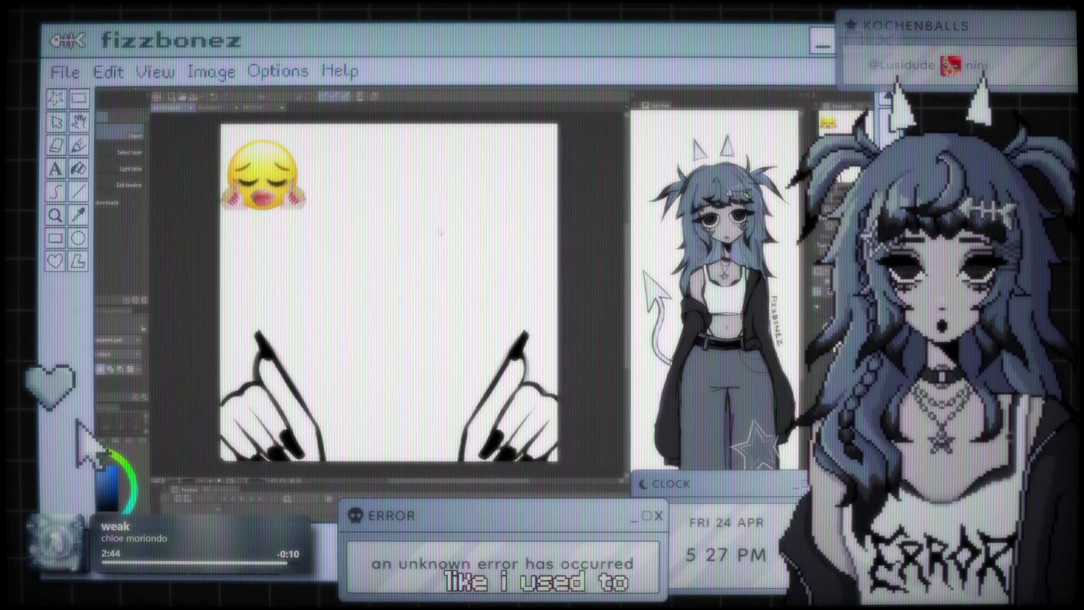
{"action": "key", "text": "b"}
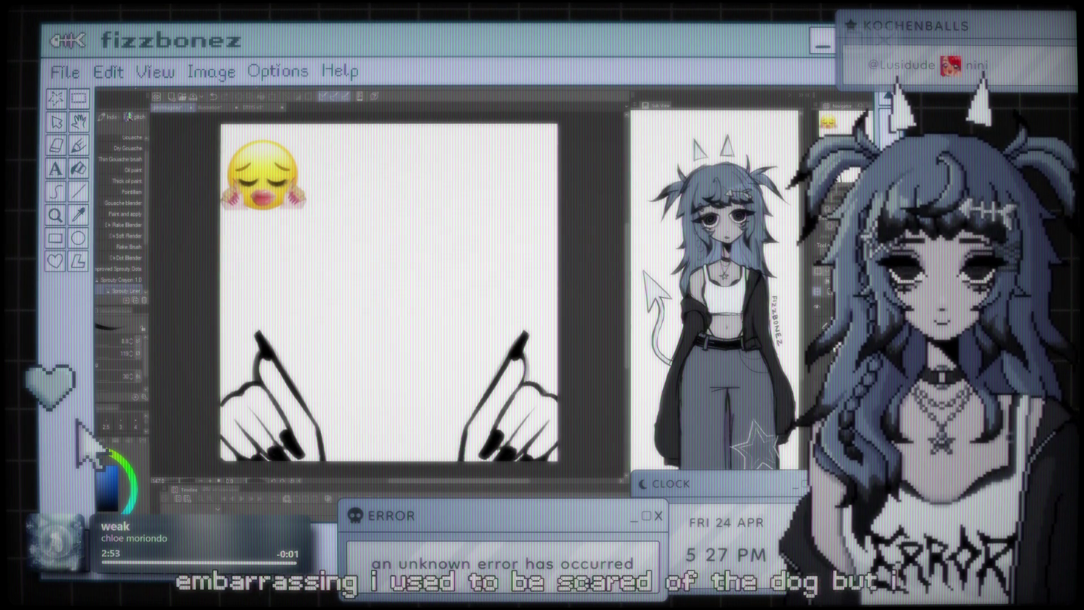
{"action": "scroll", "coordinate": [400, 281], "scroll_direction": "down", "scroll_amount": 1}
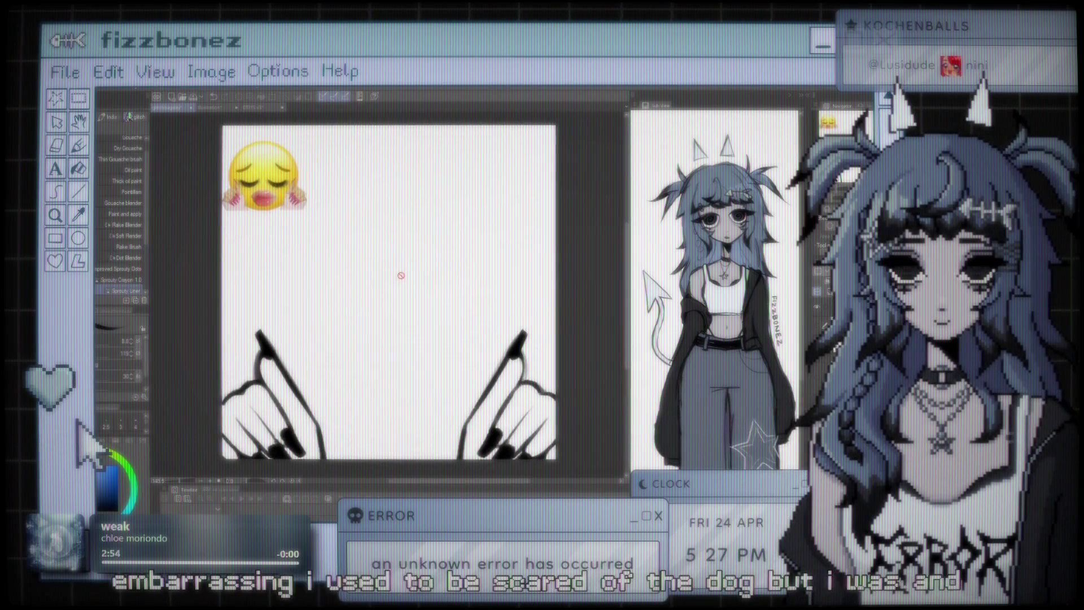